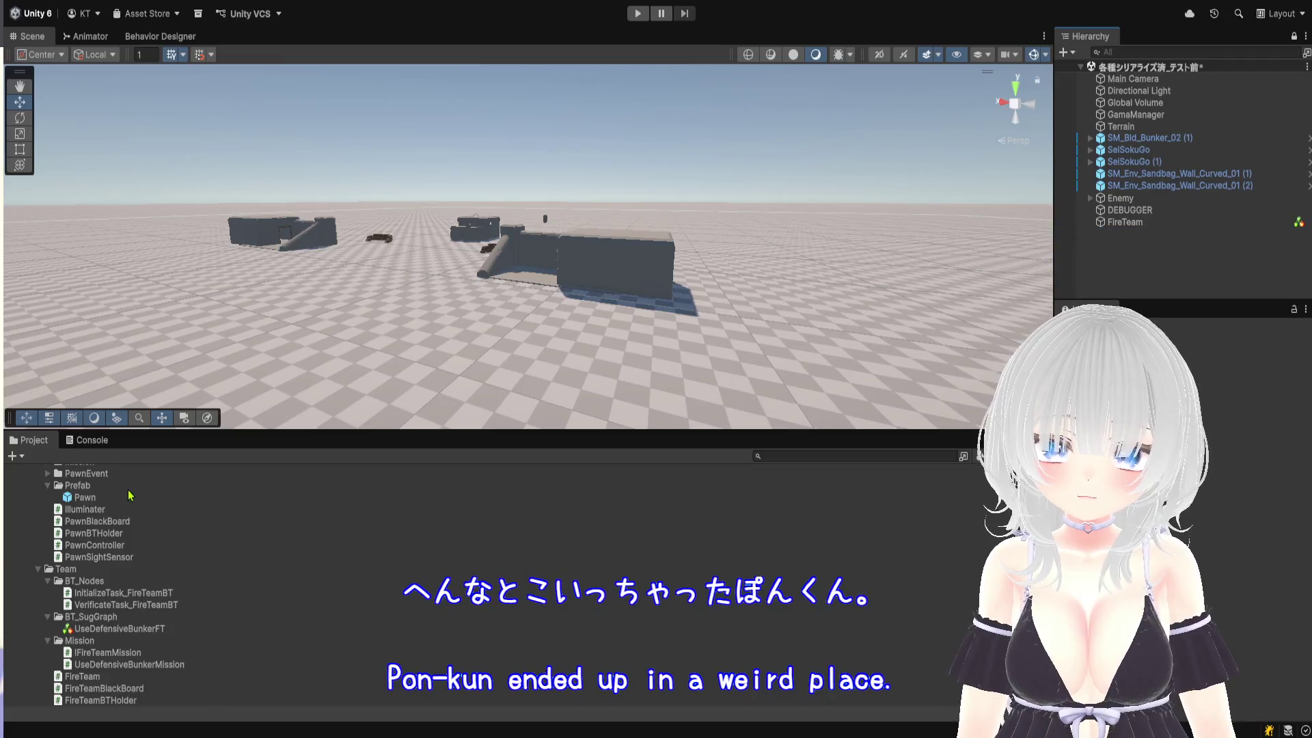
Drag three more Pawn prefabs into the scene beside the bunker
{"action": "mouse_move", "coordinate": [85, 497]}
{"action": "left_mouse_down"}
{"action": "mouse_move", "coordinate": [420, 364]}
{"action": "mouse_move", "coordinate": [505, 316]}
{"action": "left_mouse_up"}
{"action": "left_click", "coordinate": [95, 509]}
{"action": "left_click_drag", "start_coordinate": [98, 513], "coordinate": [650, 332]}
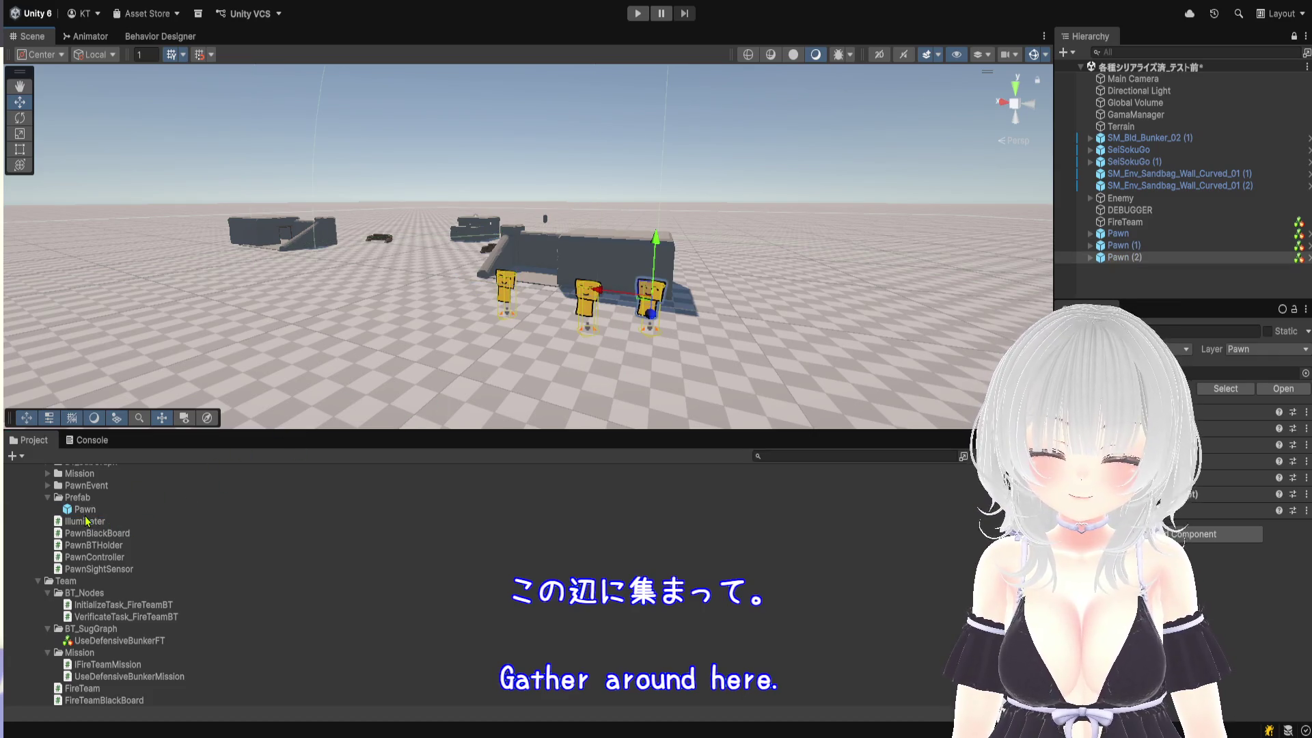
{"action": "left_click_drag", "start_coordinate": [85, 514], "coordinate": [545, 317]}
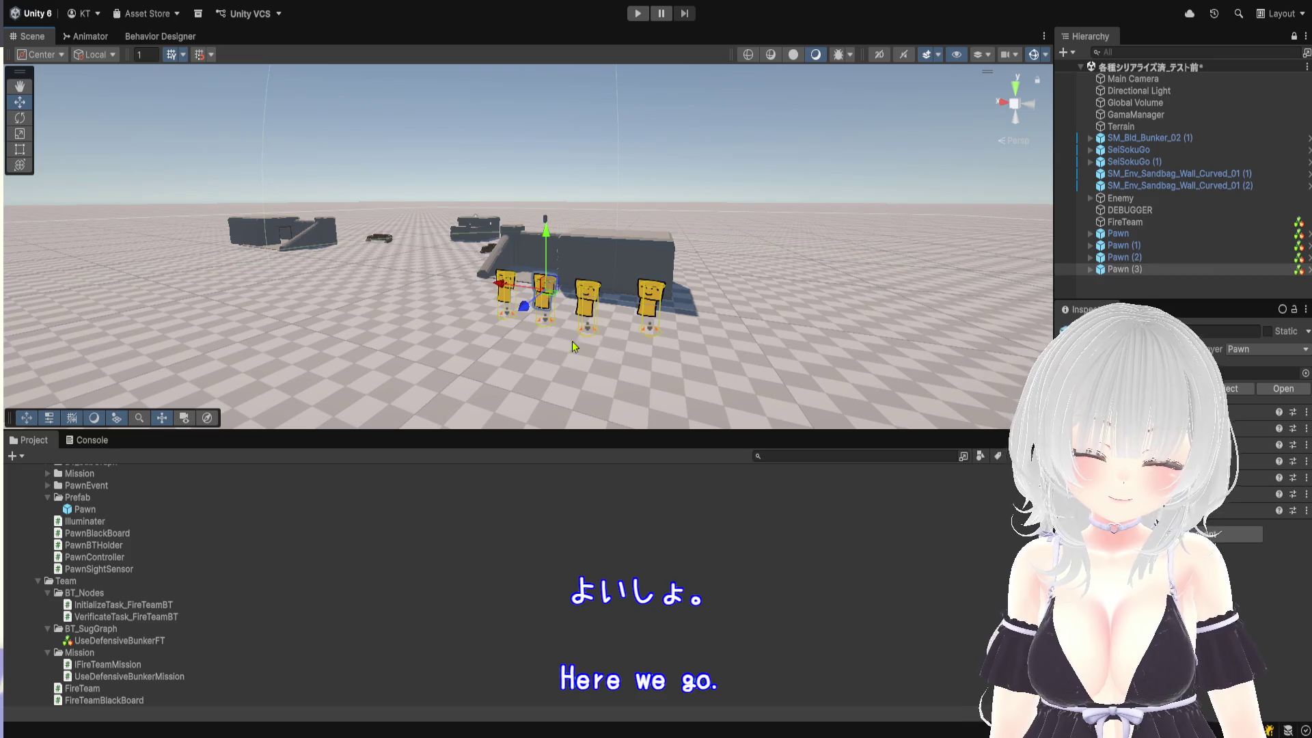
Compare the positions of Pawn through Pawn (3), then show the FireTeam's Controller list
{"action": "left_click", "coordinate": [1124, 233]}
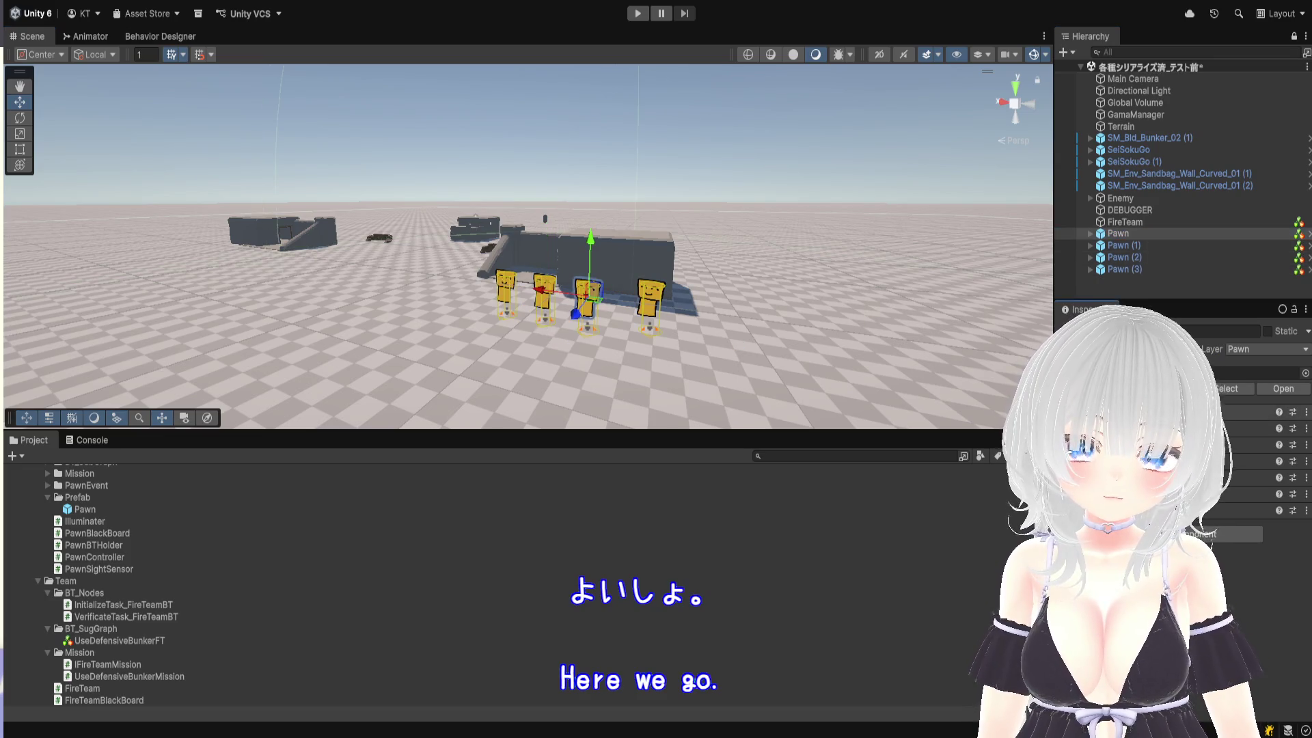
{"action": "left_click", "coordinate": [1161, 412]}
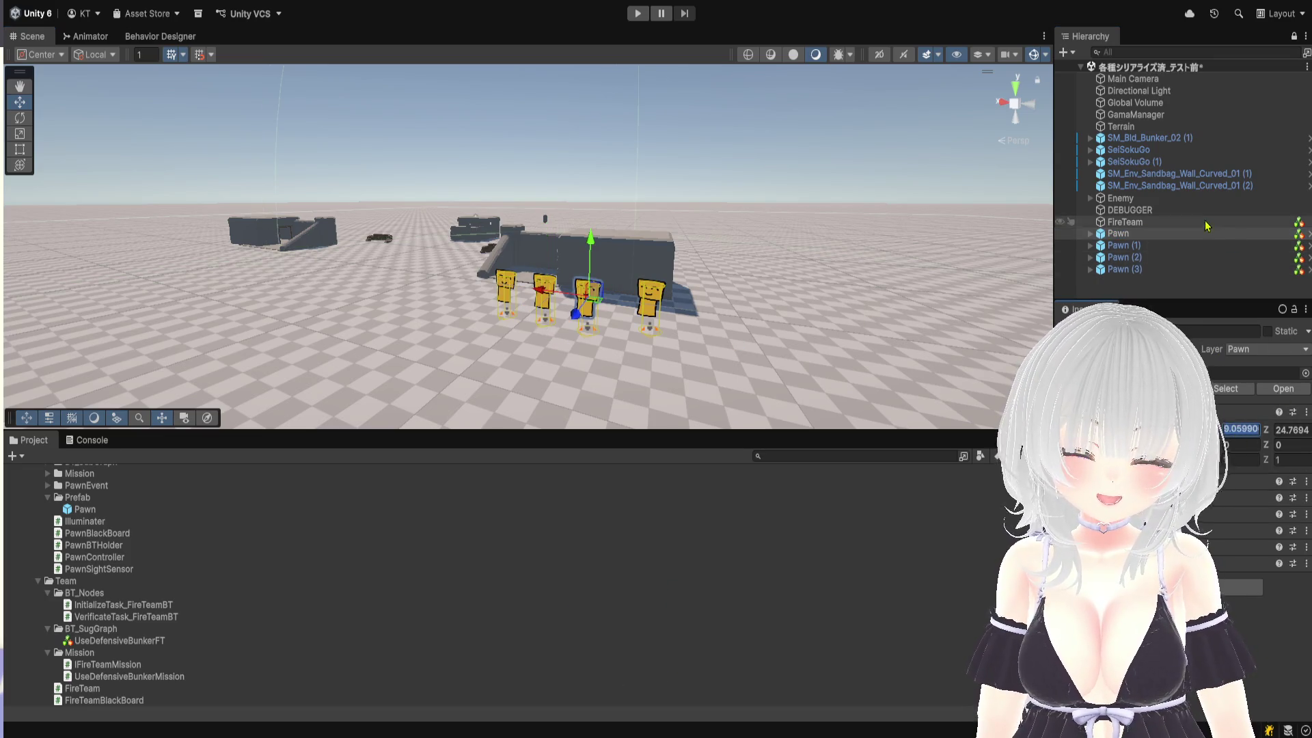
{"action": "left_click", "coordinate": [1140, 245]}
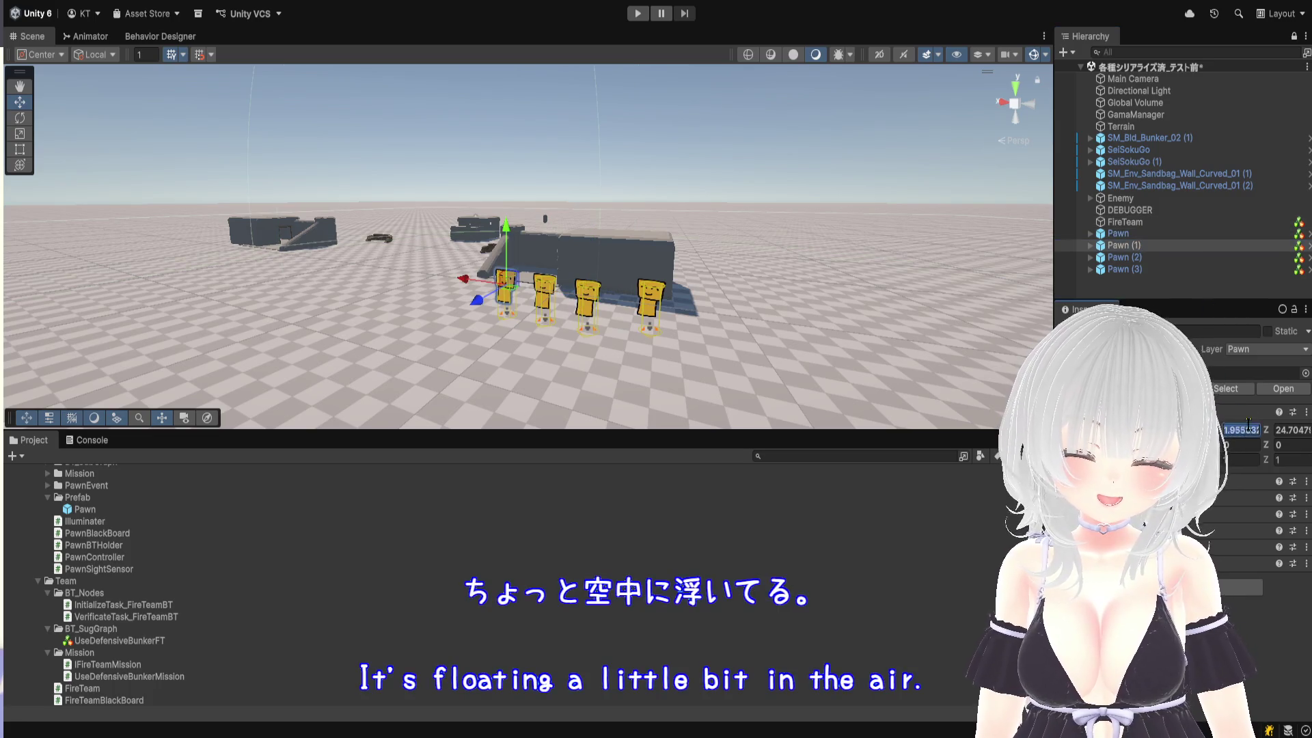
{"action": "left_click", "coordinate": [1157, 258]}
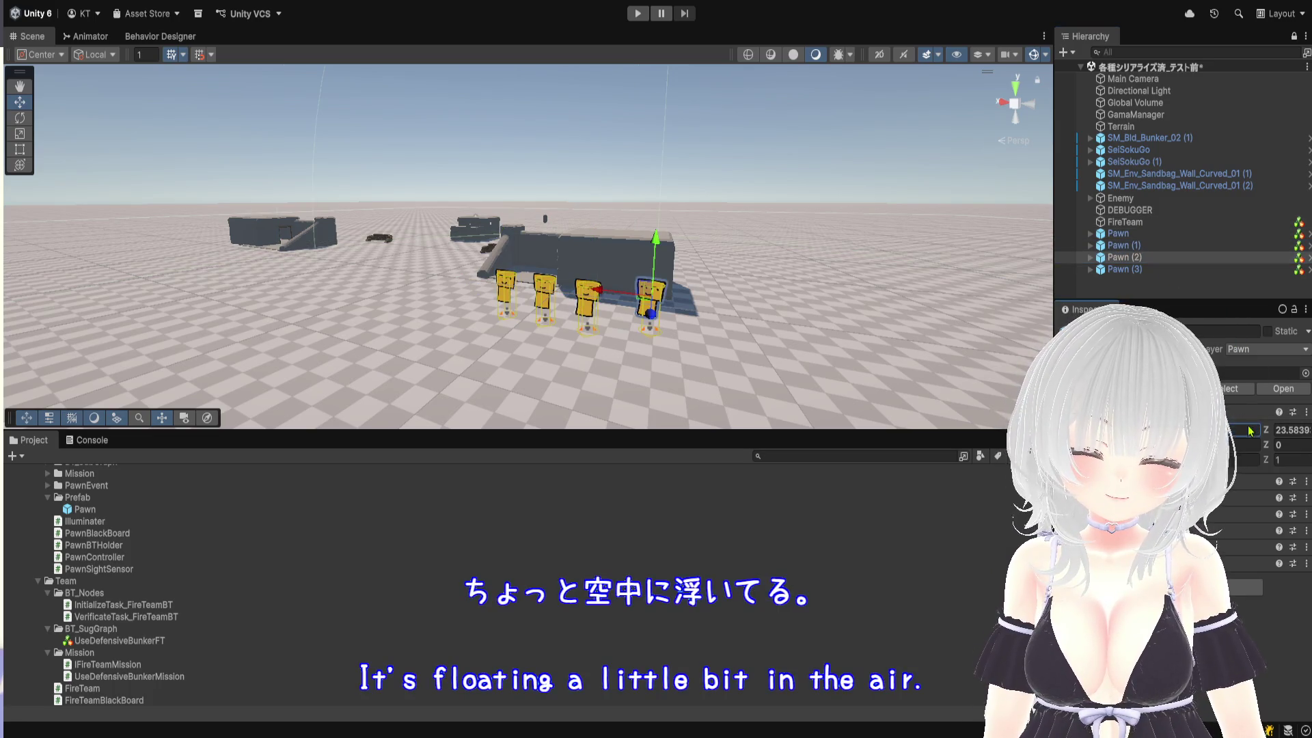
{"action": "left_click", "coordinate": [1156, 270]}
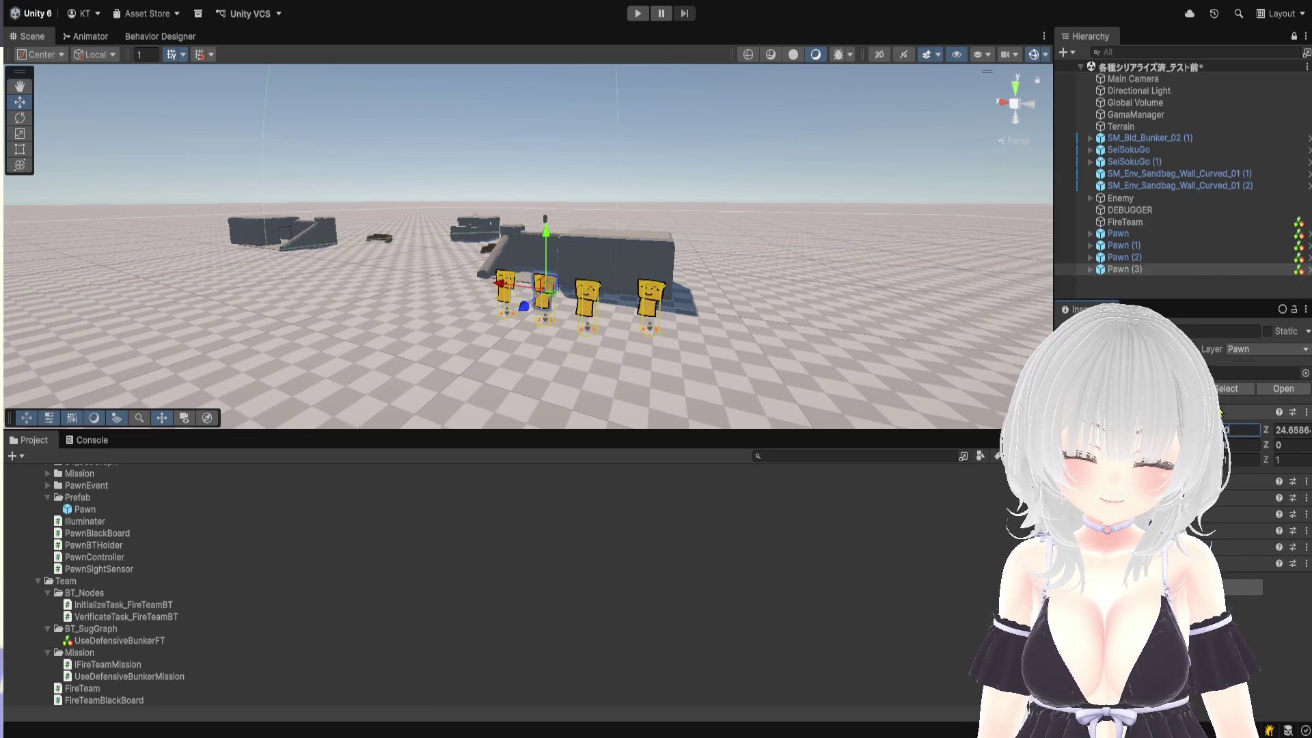
{"action": "left_click", "coordinate": [1166, 234]}
{"action": "left_click", "coordinate": [1169, 258]}
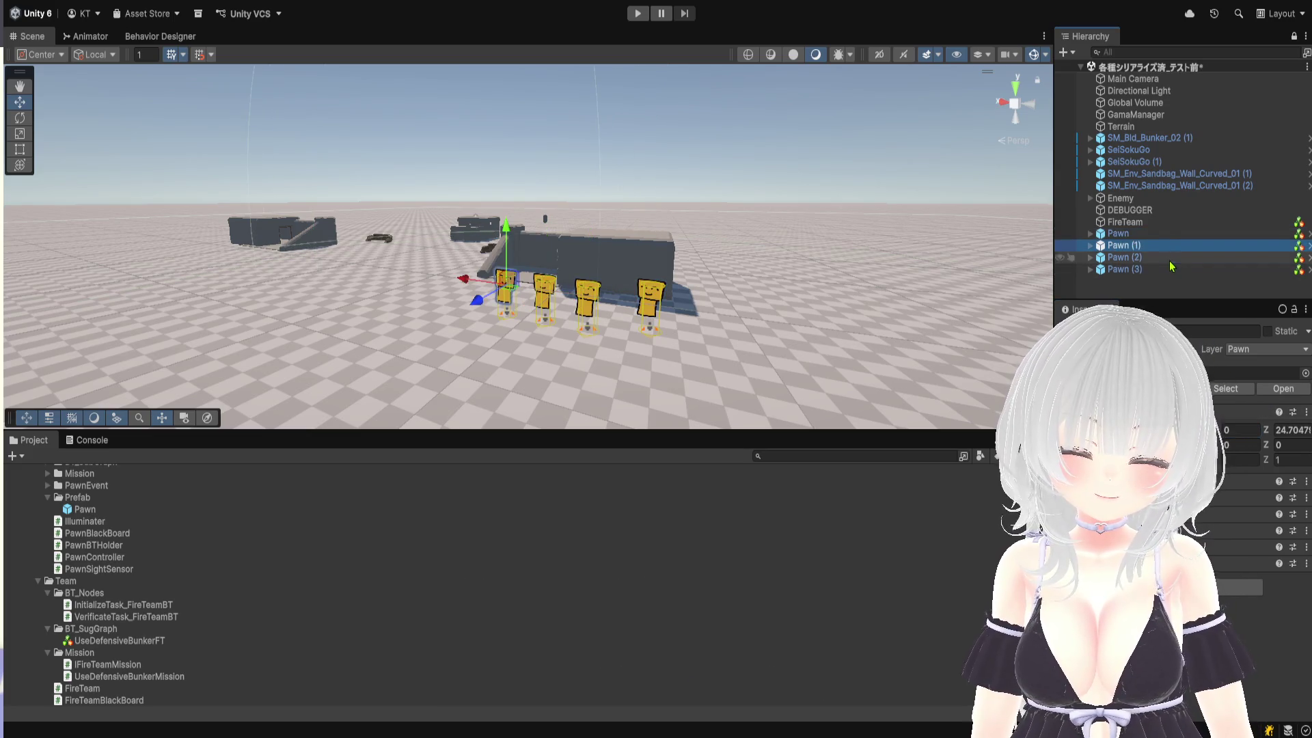
{"action": "left_click", "coordinate": [1172, 270]}
{"action": "left_click", "coordinate": [1135, 222]}
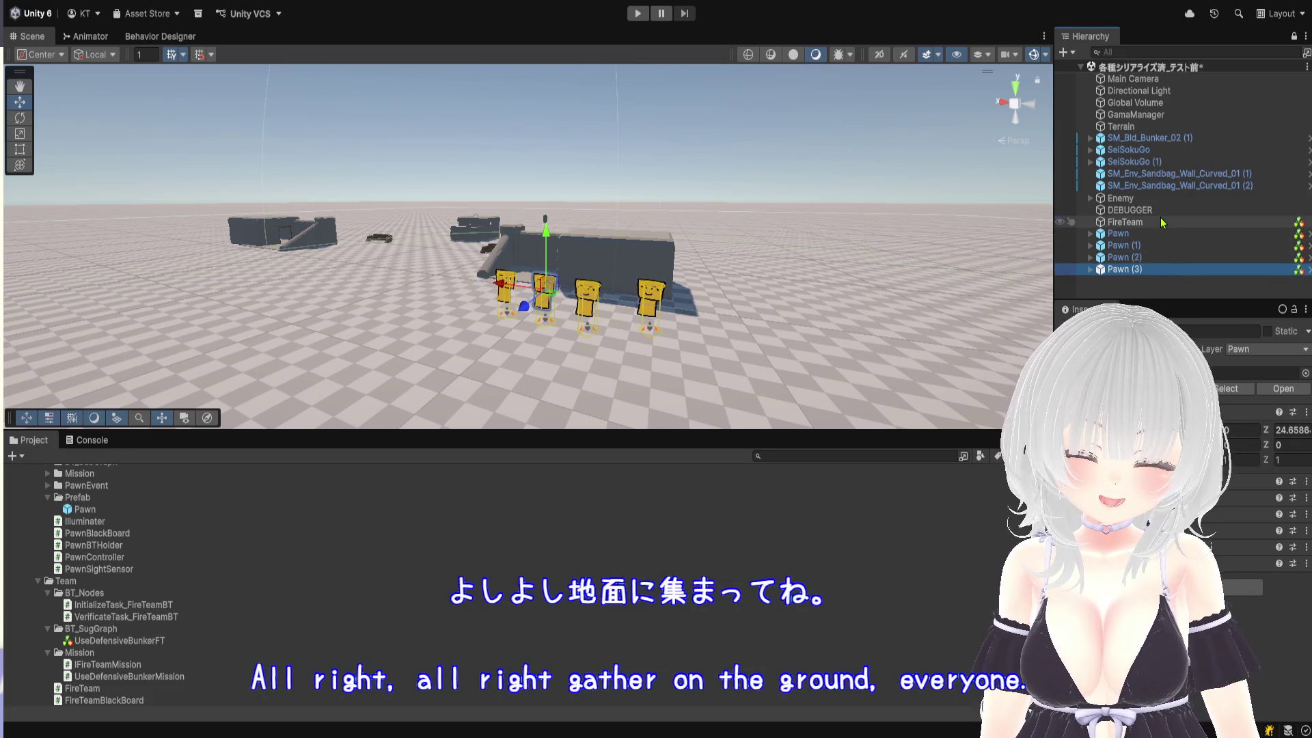
{"action": "left_click", "coordinate": [1161, 443]}
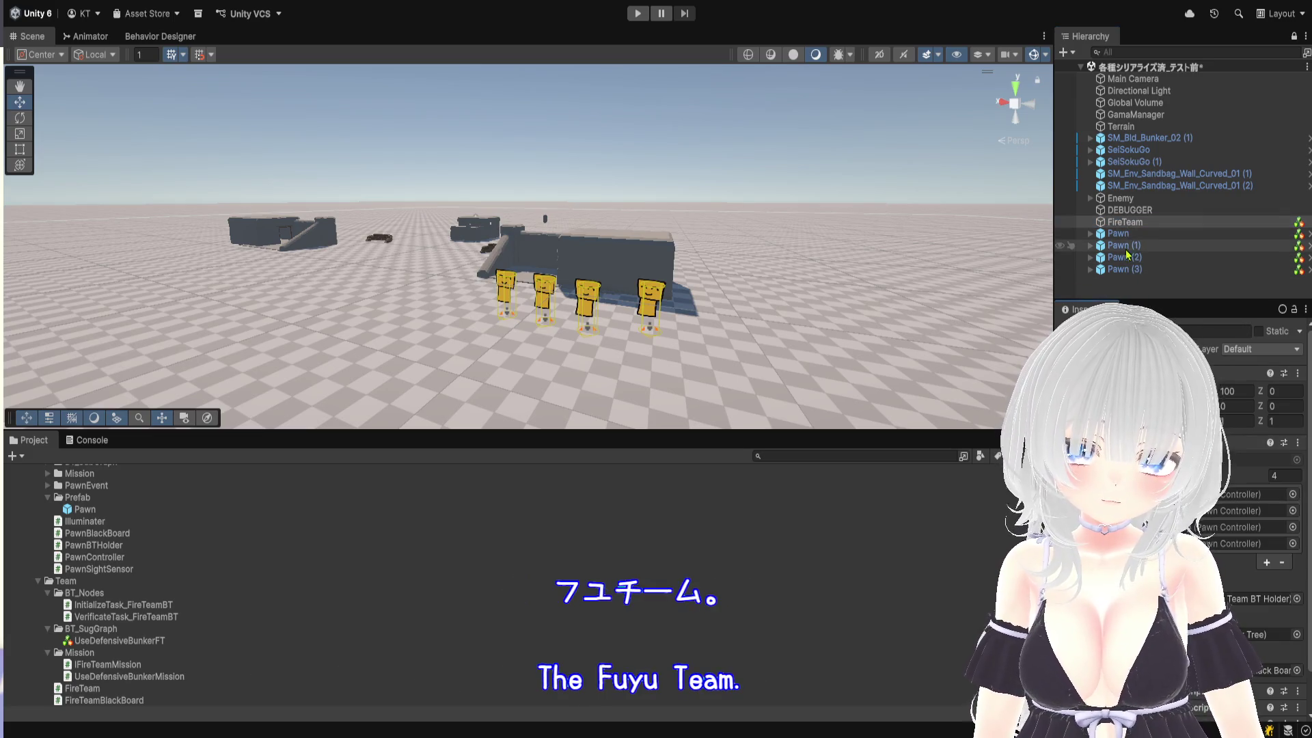
Assign Pawn (2) and Pawn (3) to the FireTeam's third and fourth Controller slots
{"action": "left_click_drag", "start_coordinate": [1121, 233], "coordinate": [1145, 277]}
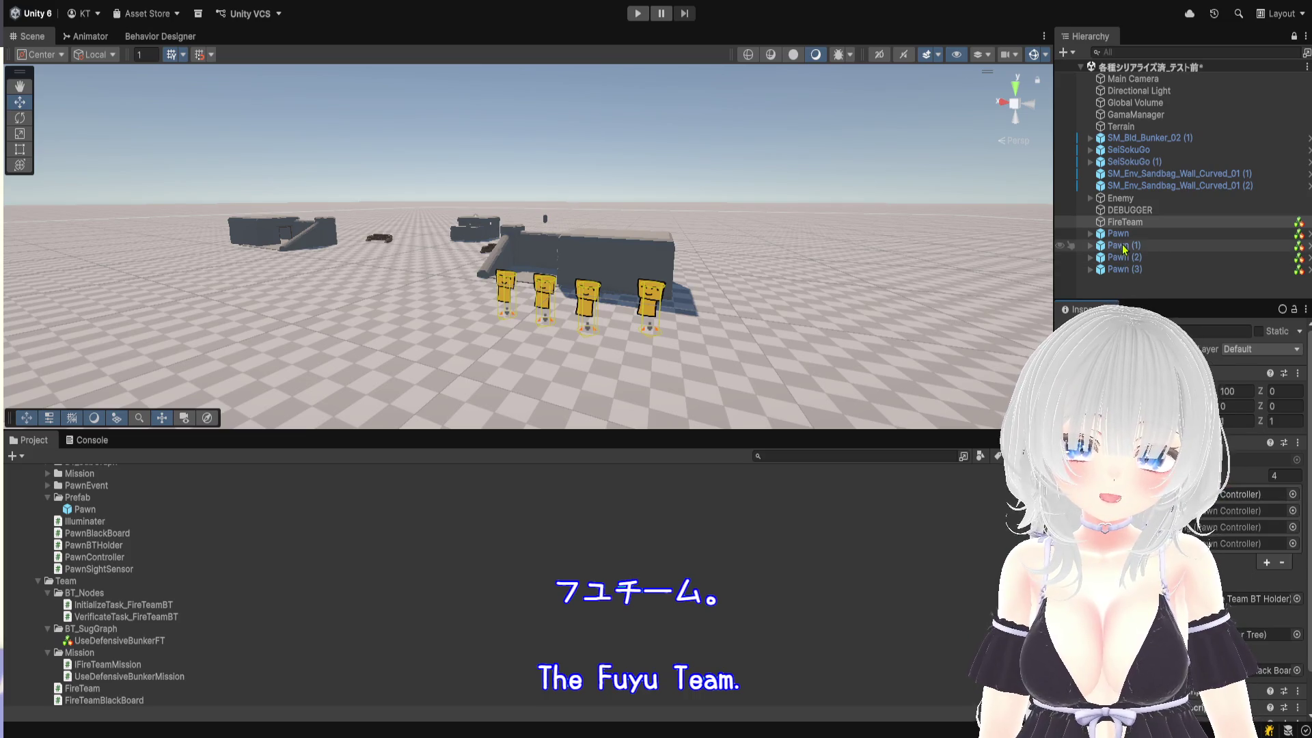
{"action": "left_click", "coordinate": [1124, 246]}
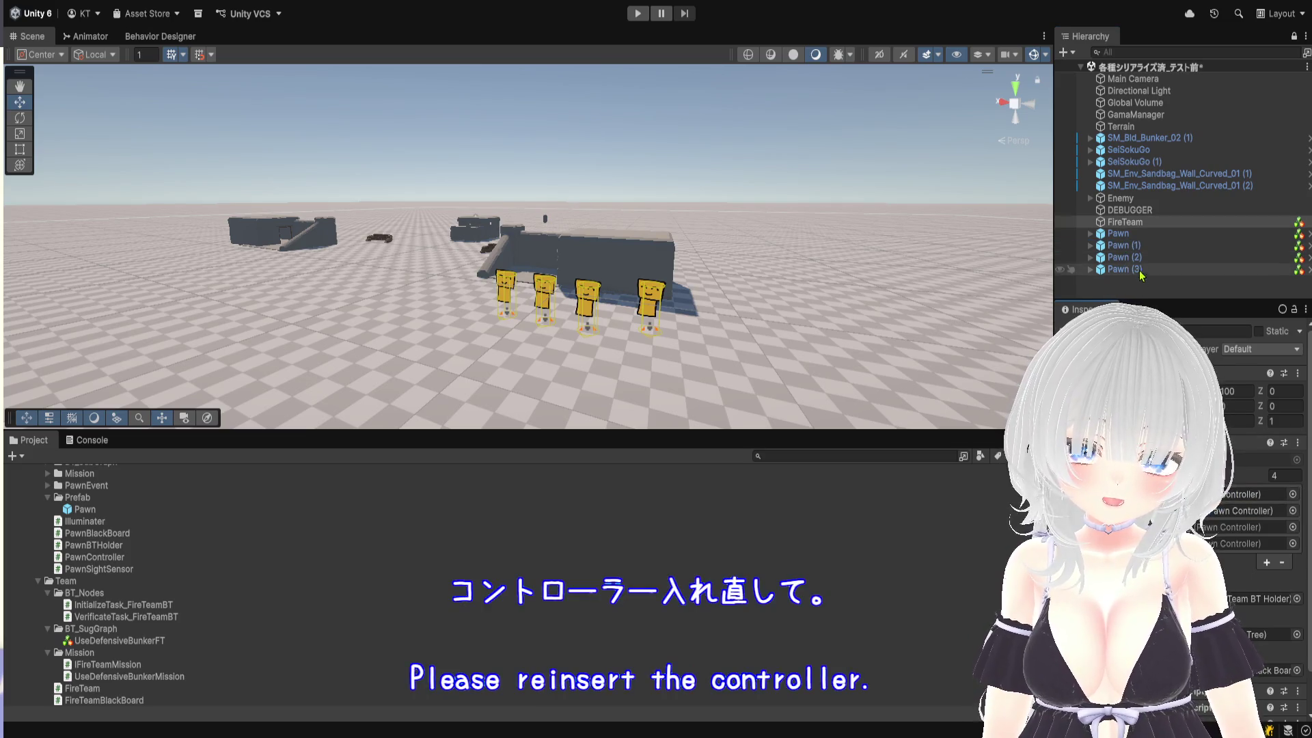
{"action": "mouse_move", "coordinate": [1131, 257]}
{"action": "left_mouse_down"}
{"action": "mouse_move", "coordinate": [1220, 472]}
{"action": "mouse_move", "coordinate": [1225, 527]}
{"action": "left_mouse_up"}
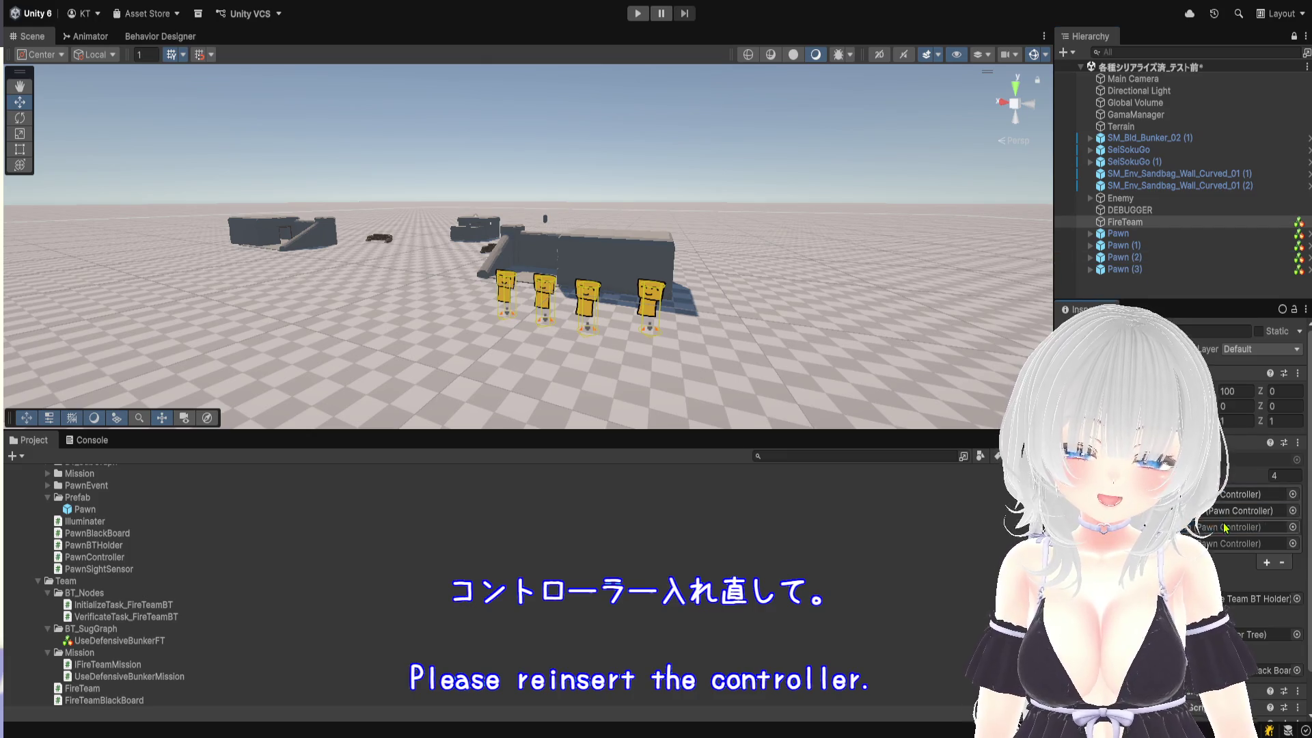
{"action": "left_click_drag", "start_coordinate": [1127, 257], "coordinate": [1212, 546]}
{"action": "scroll", "coordinate": [916, 381], "scroll_direction": "up", "scroll_amount": 2}
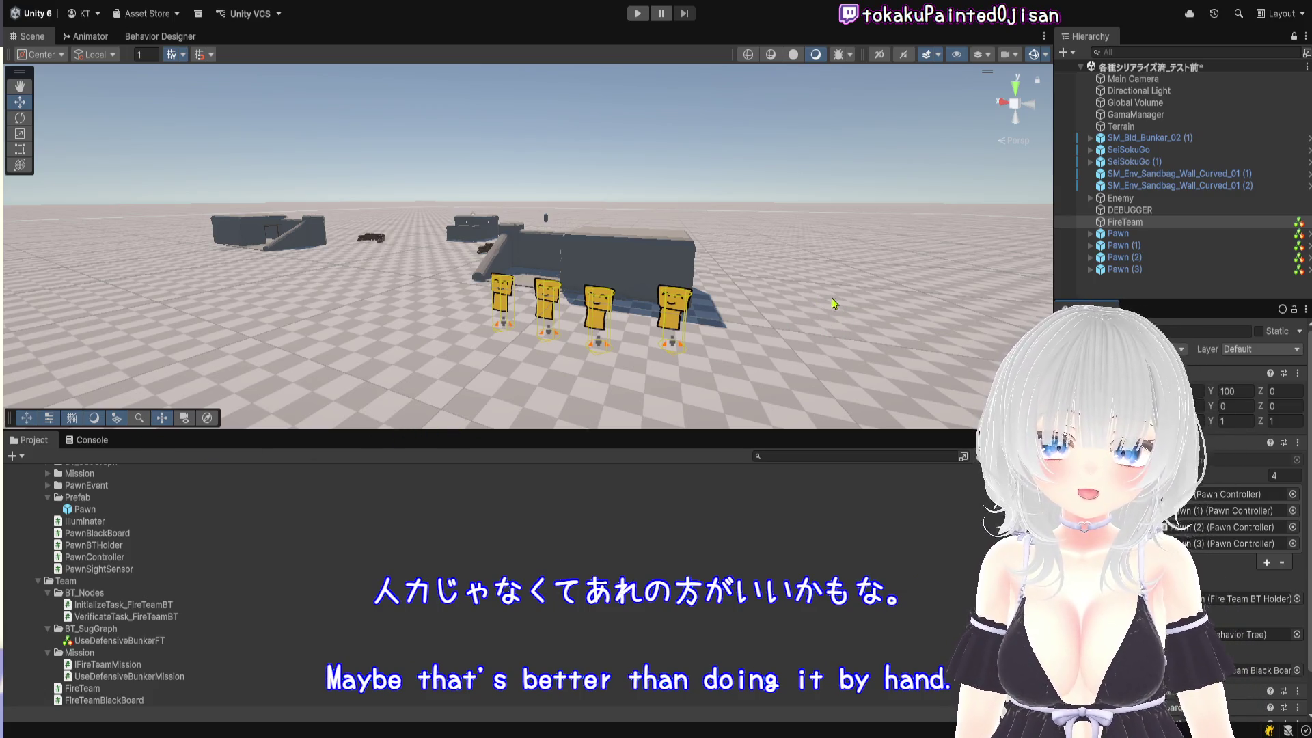
{"action": "left_click", "coordinate": [1155, 198]}
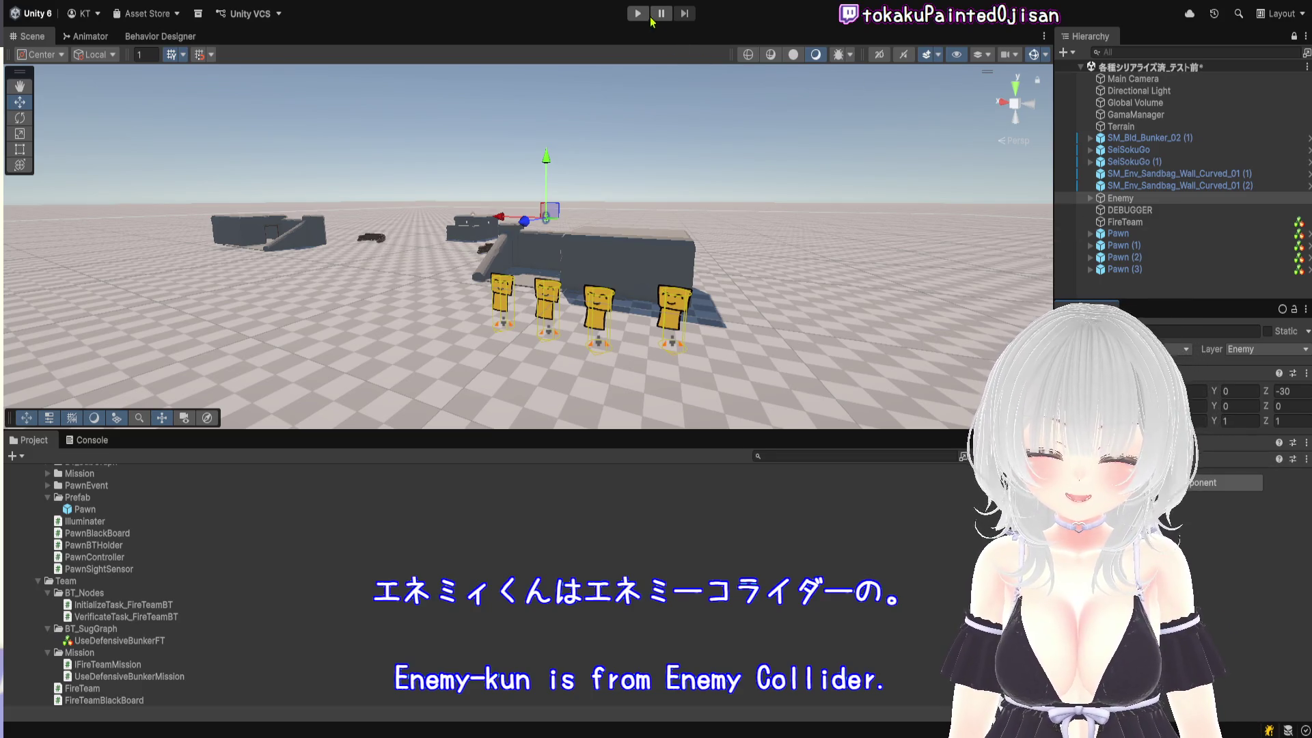
Start Play mode, stop it, and start it again
{"action": "left_click", "coordinate": [637, 13]}
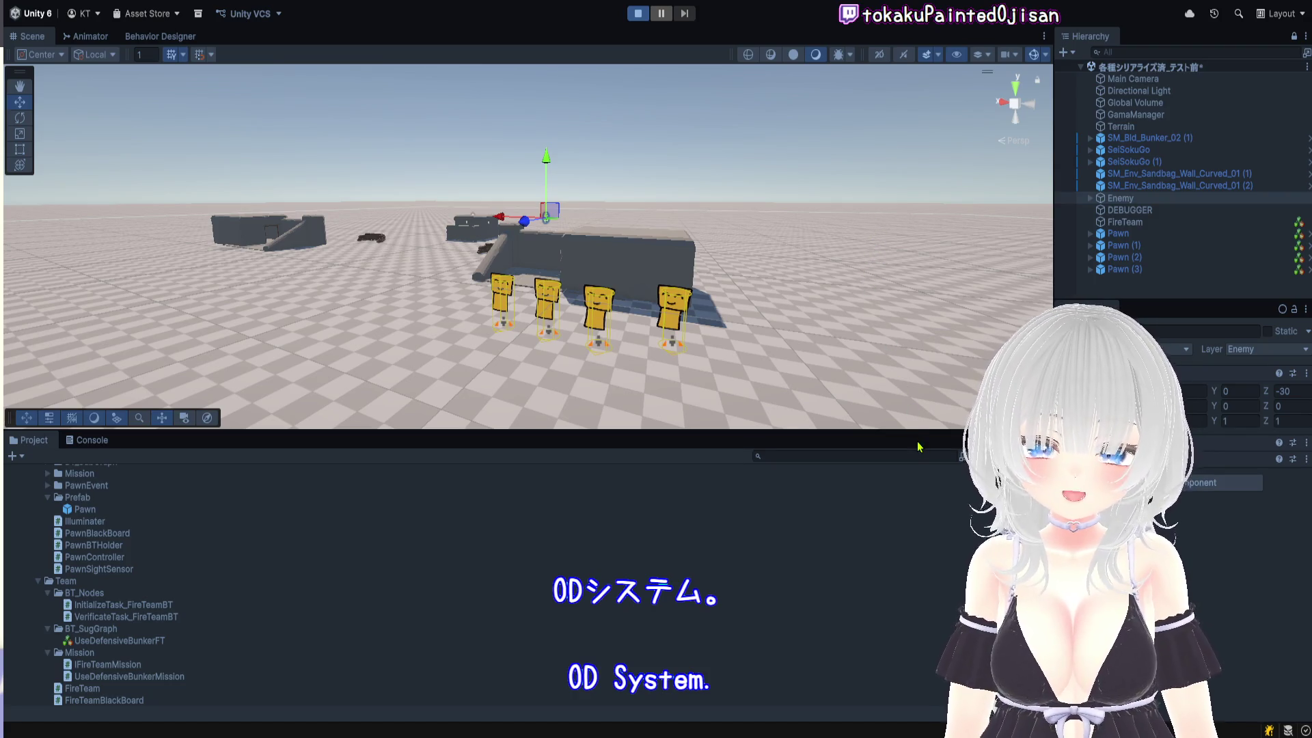
{"action": "left_click", "coordinate": [640, 15]}
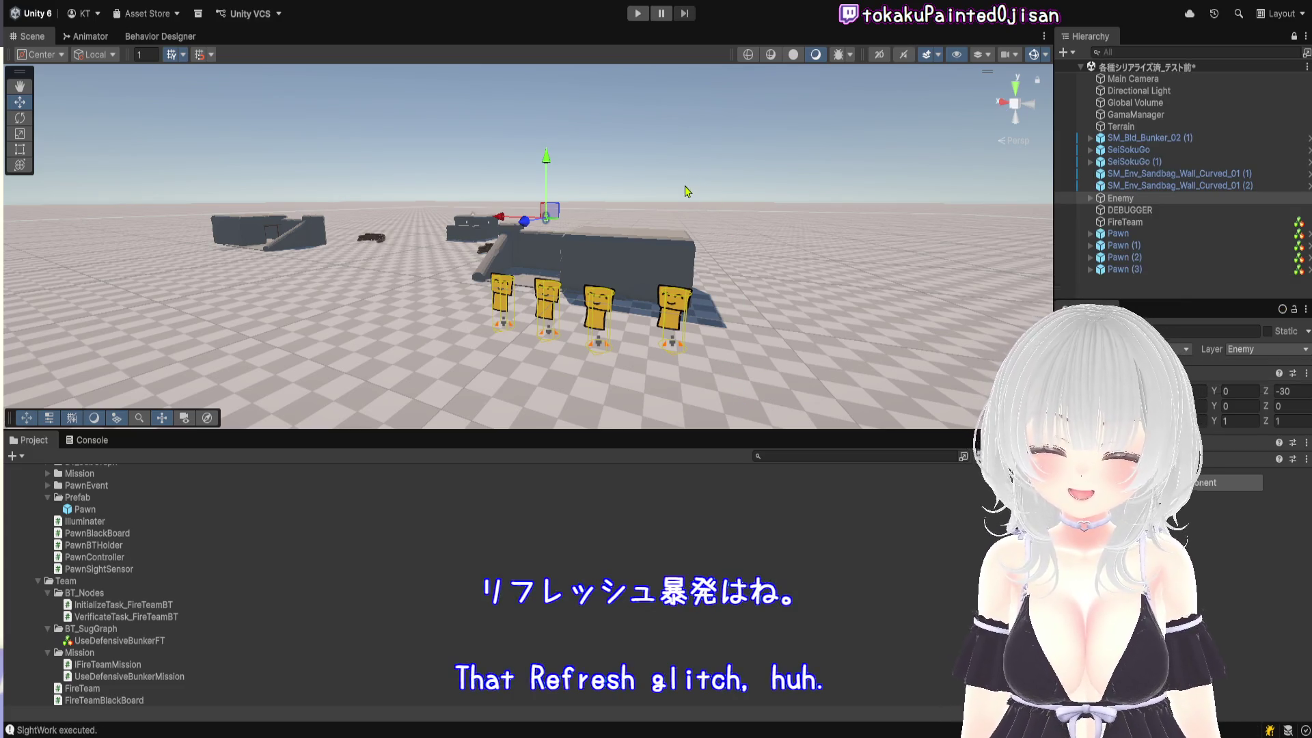
{"action": "left_click", "coordinate": [638, 13]}
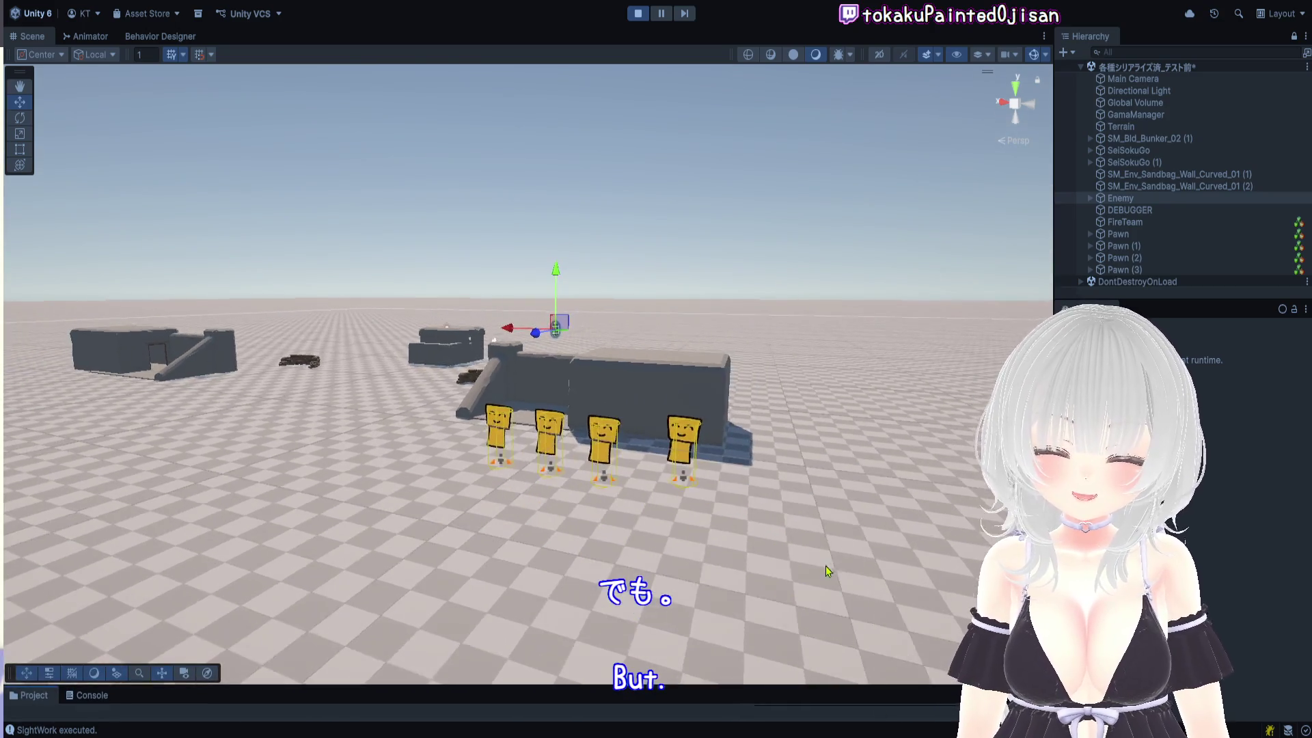
Swing the Scene view over the bunker area and pause the running game
{"action": "scroll", "coordinate": [825, 565], "scroll_direction": "up", "scroll_amount": 5}
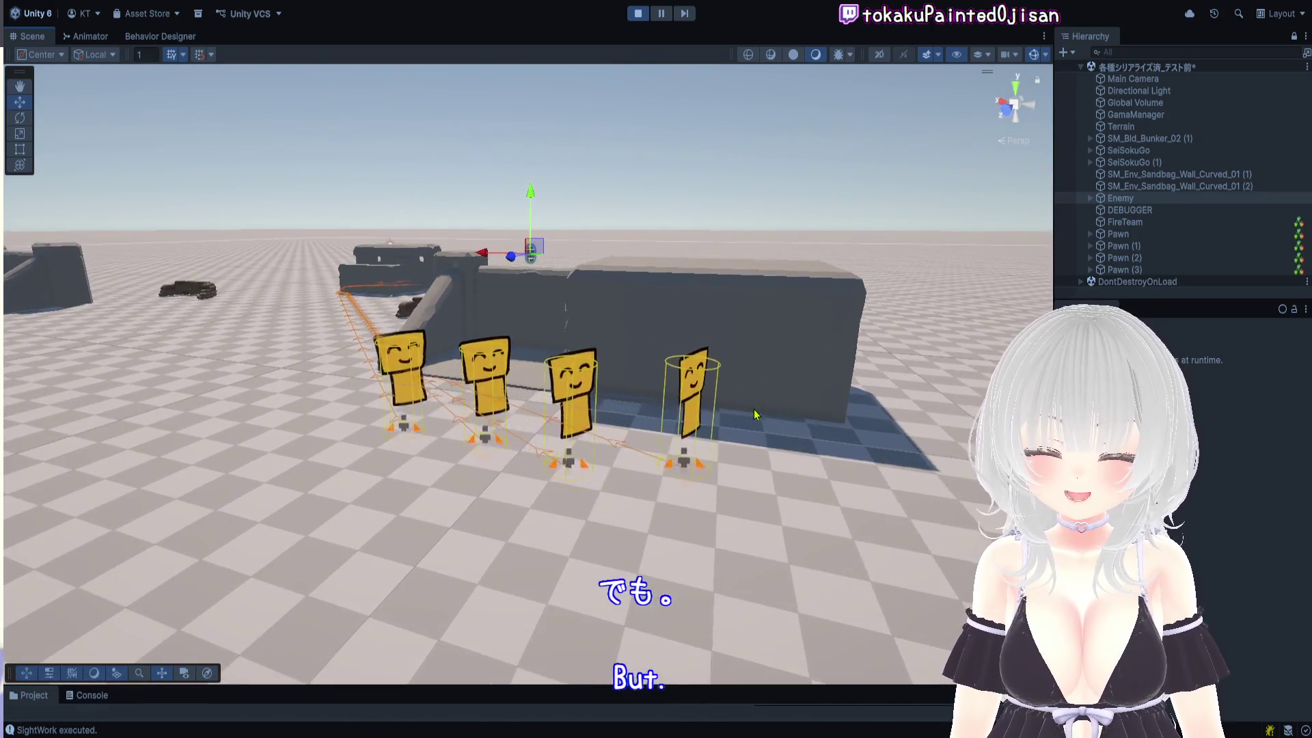
{"action": "scroll", "coordinate": [755, 413], "scroll_direction": "down", "scroll_amount": 5}
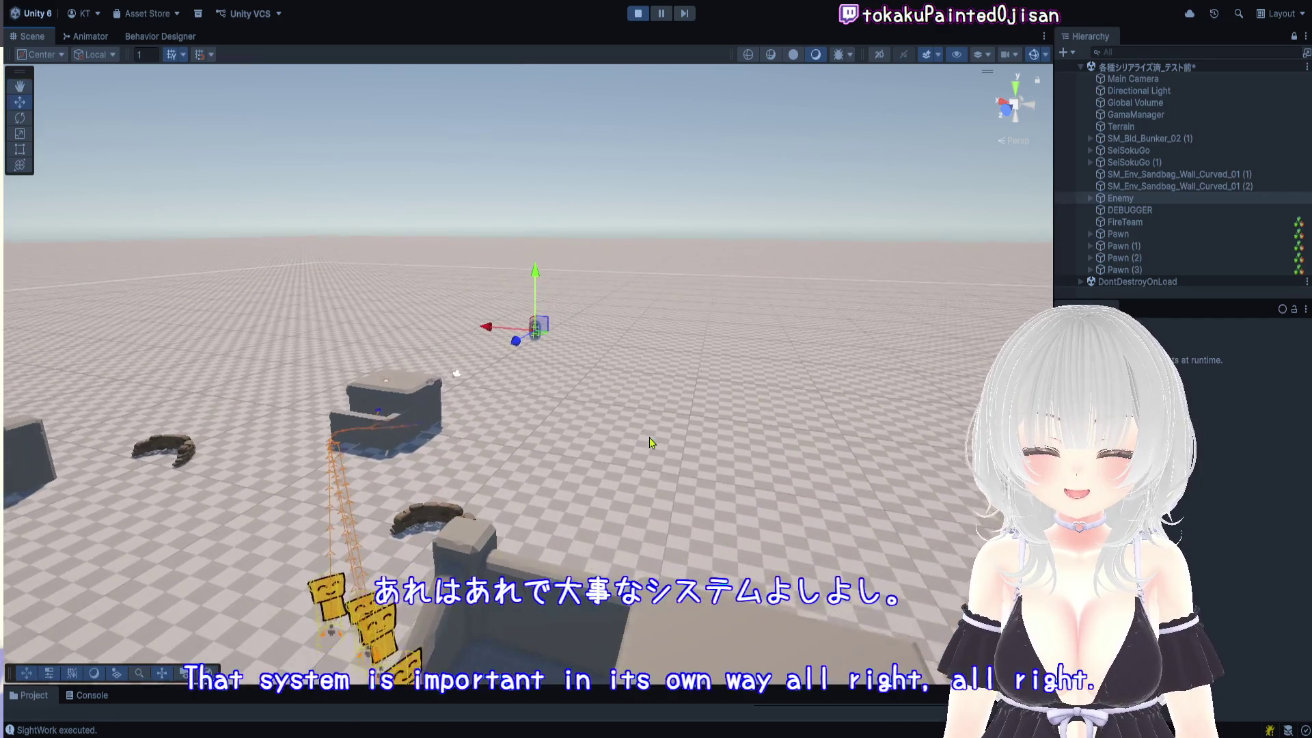
{"action": "left_click_drag", "start_coordinate": [649, 442], "coordinate": [667, 414]}
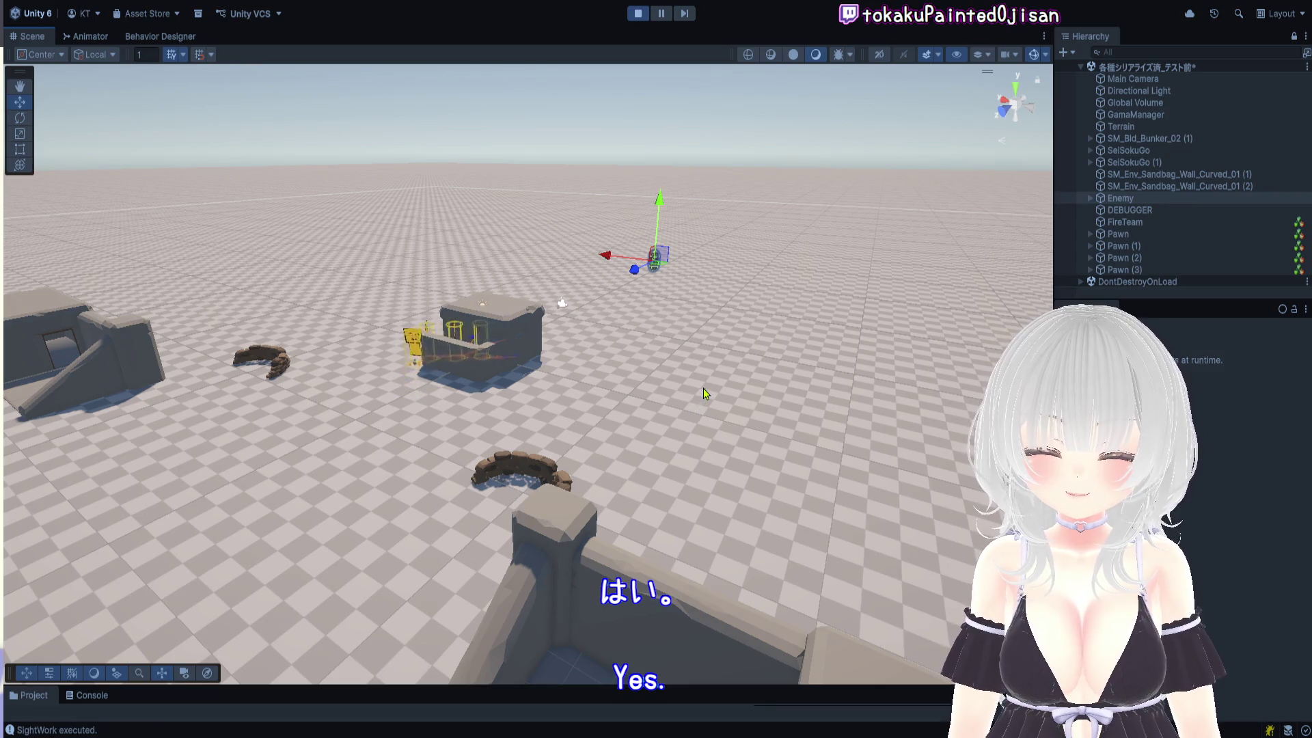
{"action": "left_click", "coordinate": [661, 14]}
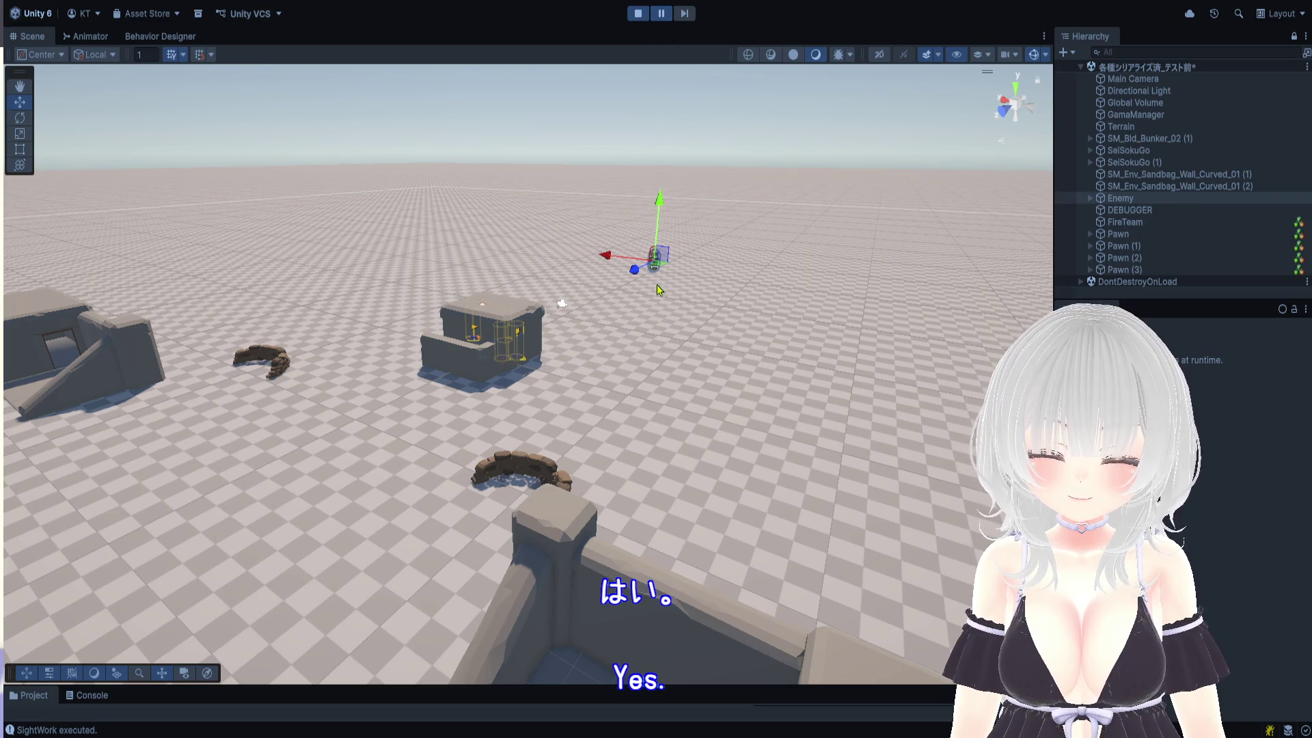
{"action": "scroll", "coordinate": [636, 378], "scroll_direction": "down", "scroll_amount": 3}
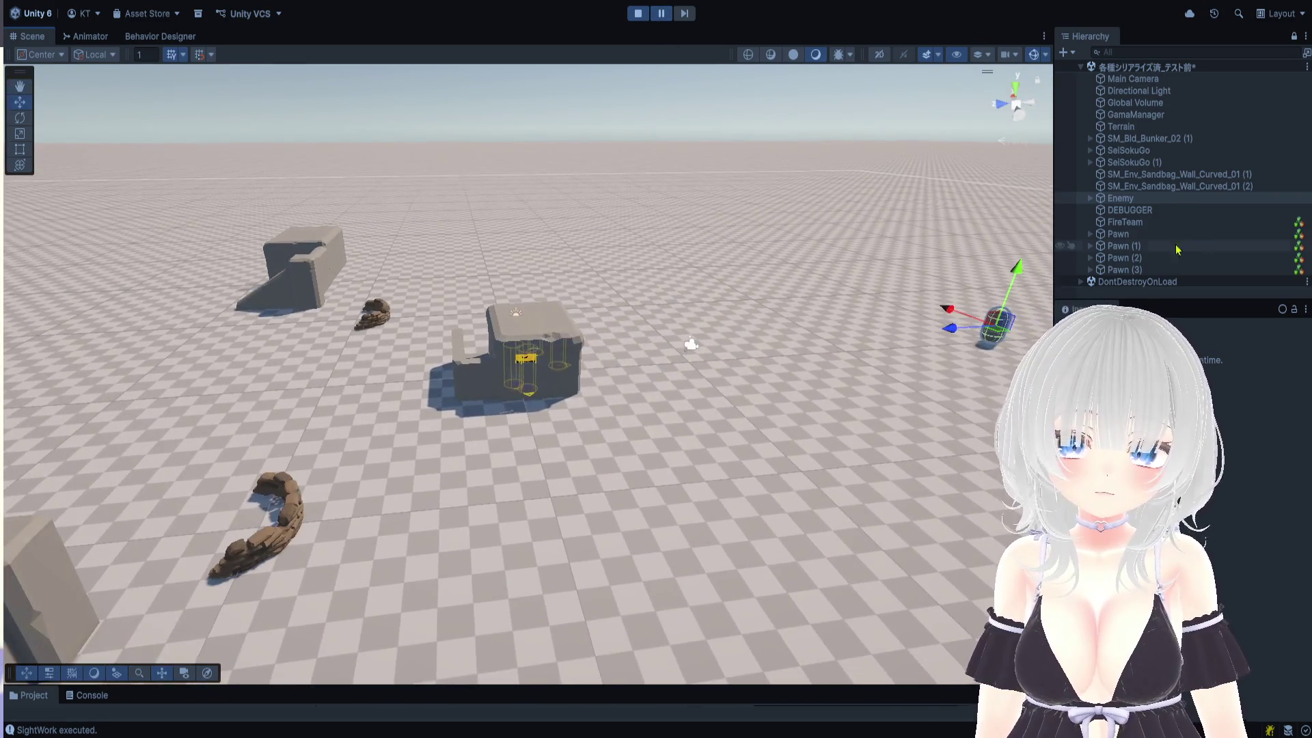
Frame the first Pawn, select the capsule enemy and restore the Project panel
{"action": "left_click", "coordinate": [1118, 234]}
{"action": "key", "text": "f"}
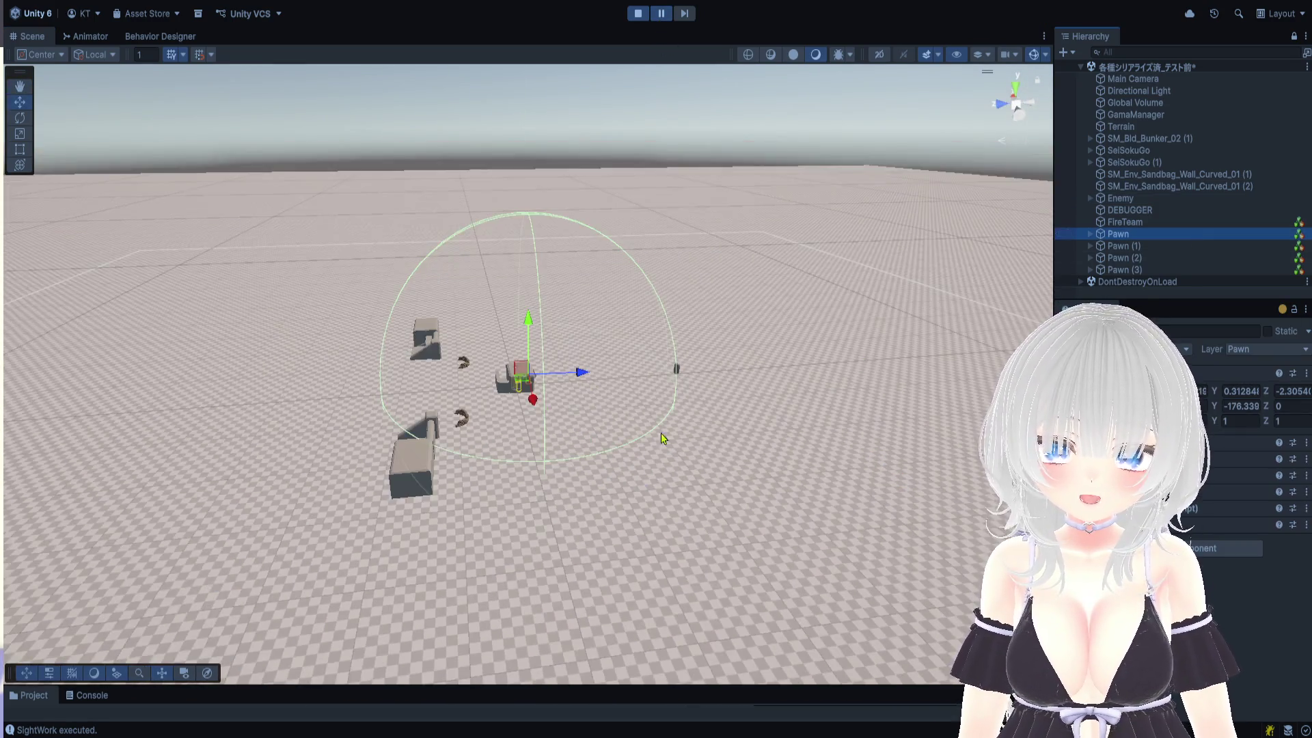
{"action": "scroll", "coordinate": [661, 438], "scroll_direction": "up", "scroll_amount": 5}
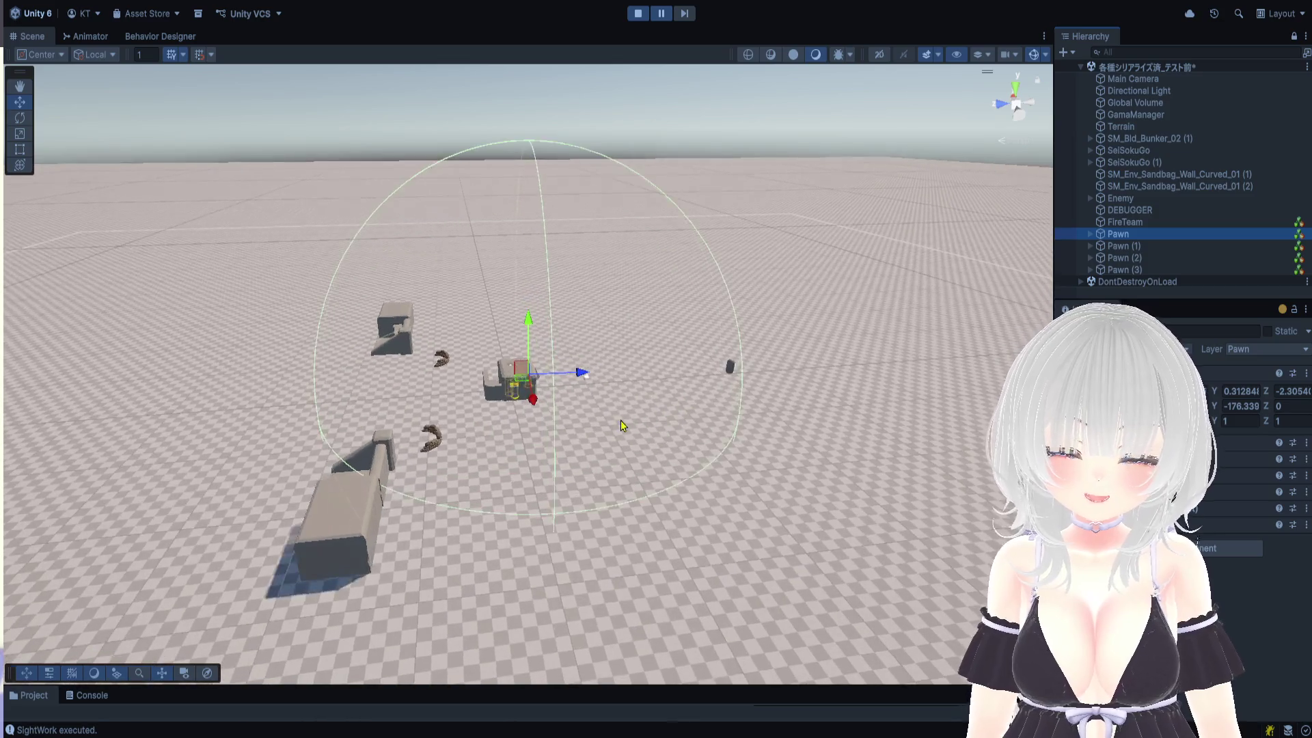
{"action": "mouse_move", "coordinate": [662, 438]}
{"action": "left_mouse_down"}
{"action": "mouse_move", "coordinate": [354, 486]}
{"action": "mouse_move", "coordinate": [330, 523]}
{"action": "mouse_move", "coordinate": [534, 463]}
{"action": "mouse_move", "coordinate": [276, 193]}
{"action": "mouse_move", "coordinate": [565, 407]}
{"action": "mouse_move", "coordinate": [539, 437]}
{"action": "left_mouse_up"}
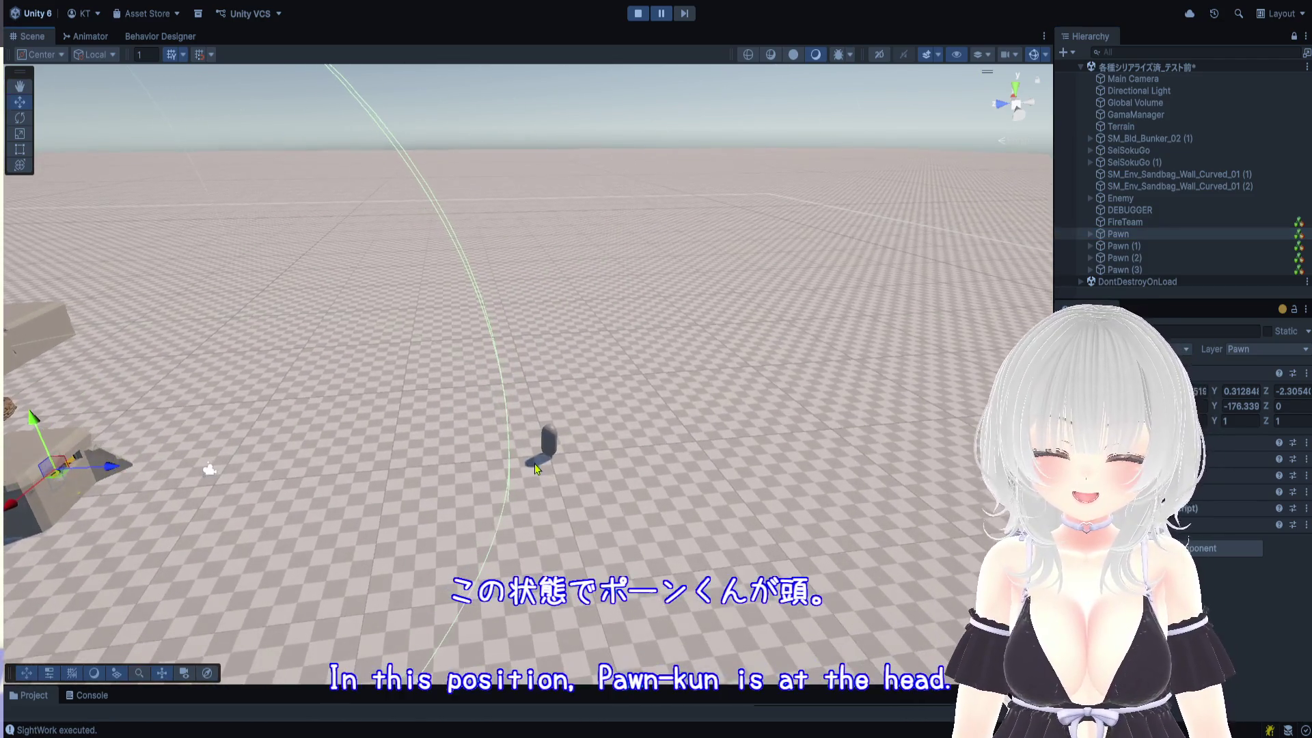
{"action": "scroll", "coordinate": [617, 484], "scroll_direction": "up", "scroll_amount": 1}
{"action": "left_click", "coordinate": [617, 483]}
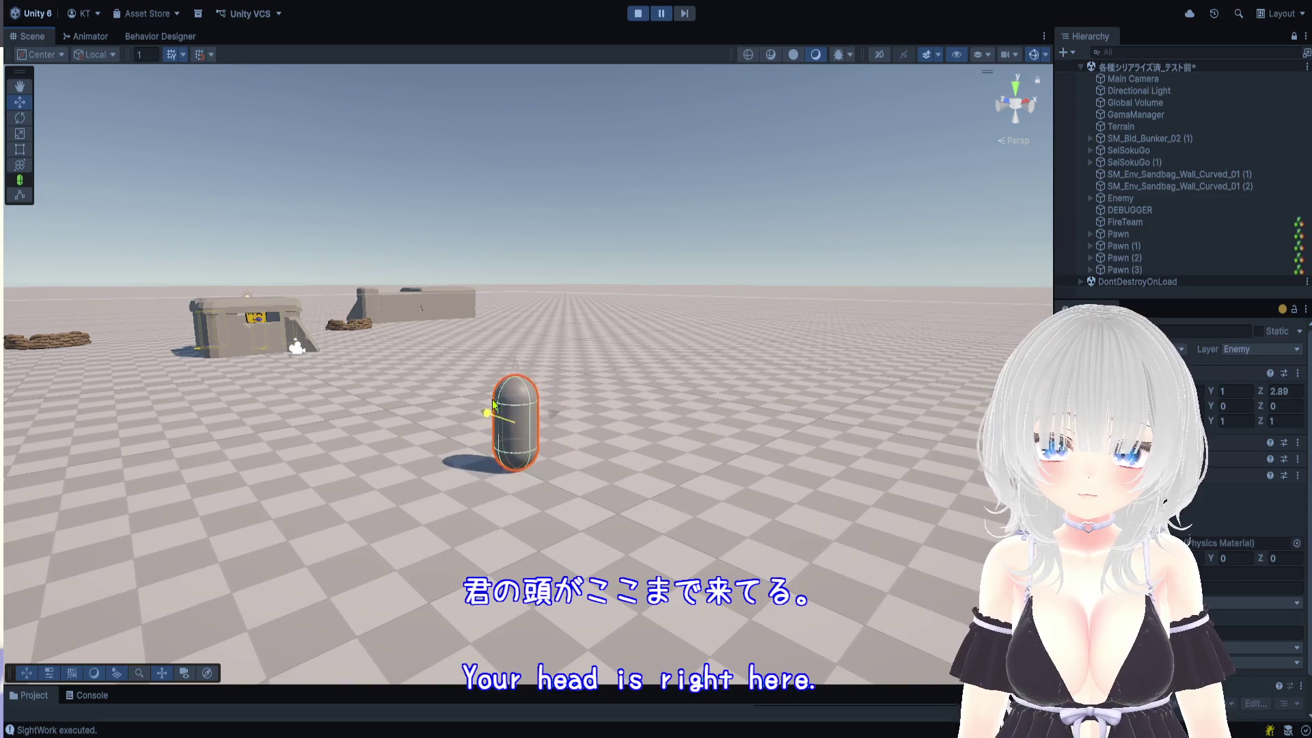
{"action": "mouse_move", "coordinate": [527, 324]}
{"action": "left_mouse_down"}
{"action": "mouse_move", "coordinate": [743, 358]}
{"action": "mouse_move", "coordinate": [775, 406]}
{"action": "mouse_move", "coordinate": [711, 331]}
{"action": "mouse_move", "coordinate": [757, 364]}
{"action": "mouse_move", "coordinate": [781, 417]}
{"action": "left_mouse_up"}
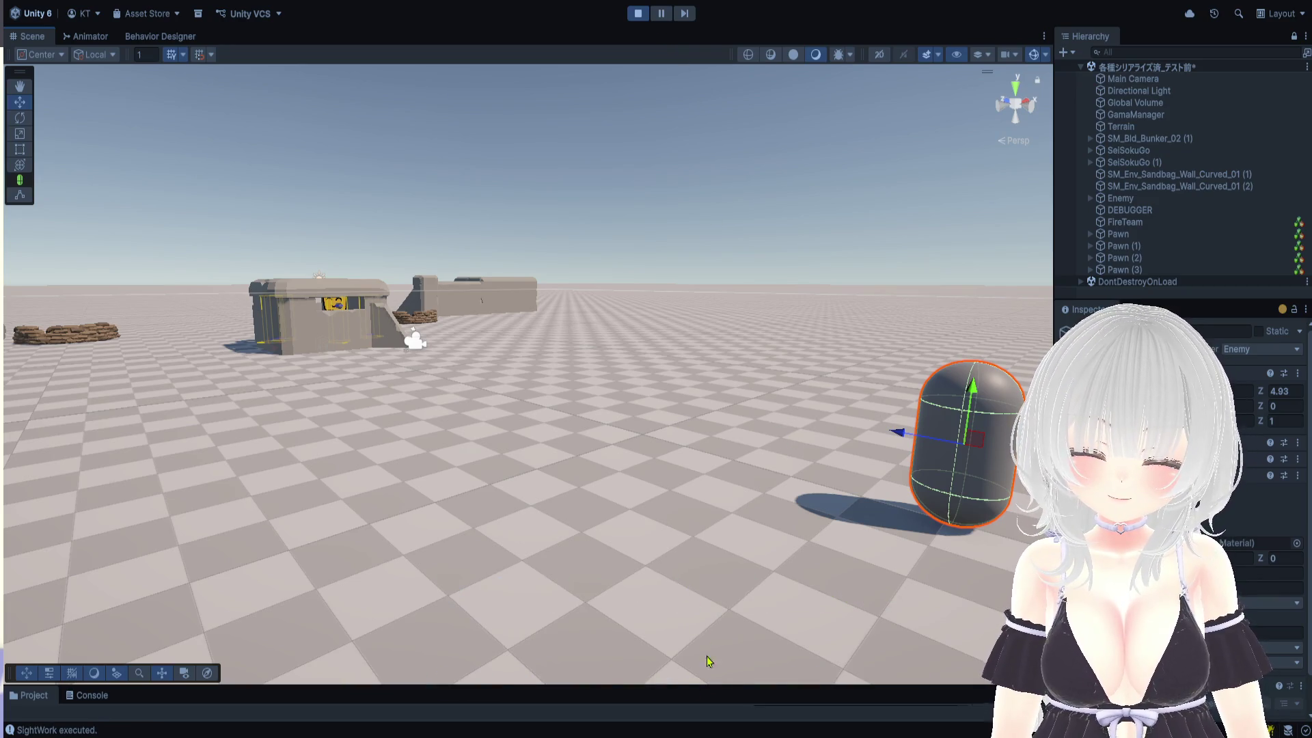
{"action": "left_click_drag", "start_coordinate": [711, 689], "coordinate": [717, 514]}
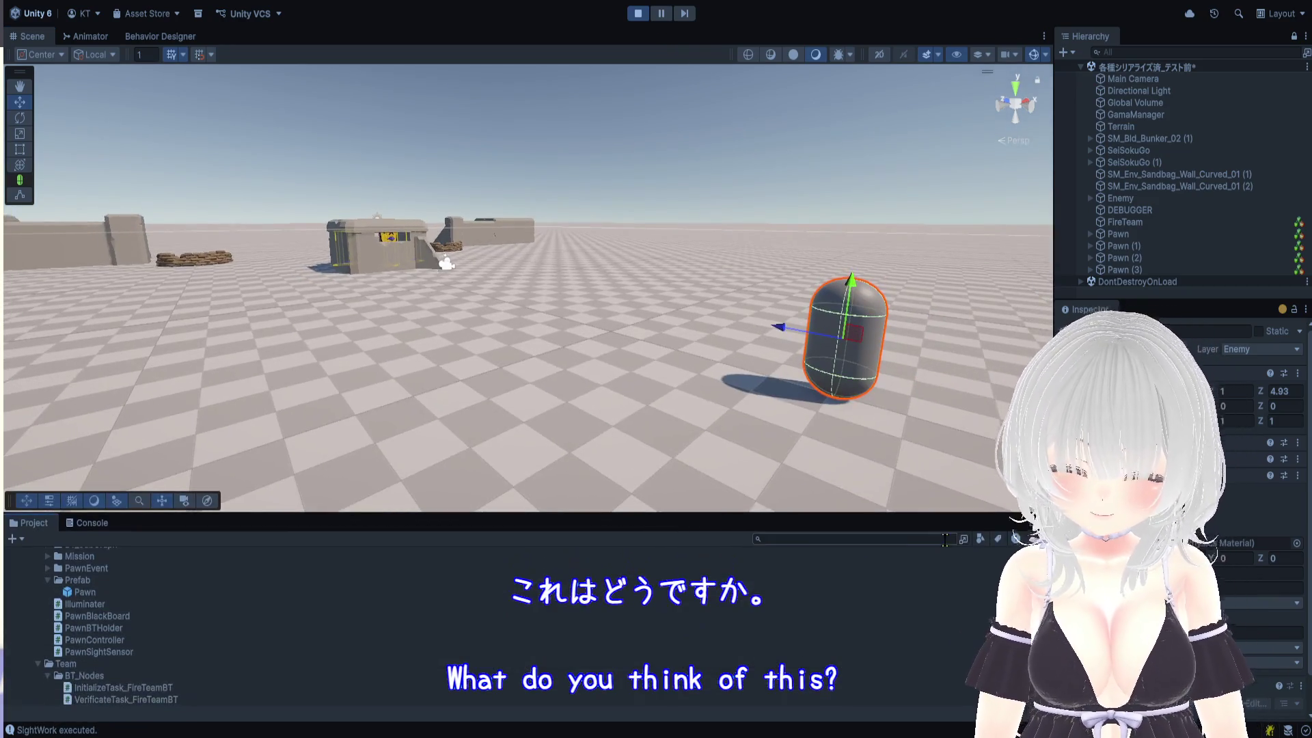
Switch to the Console, enlarge it, and filter the log for 'enemy'
{"action": "type", "text": "visi"}
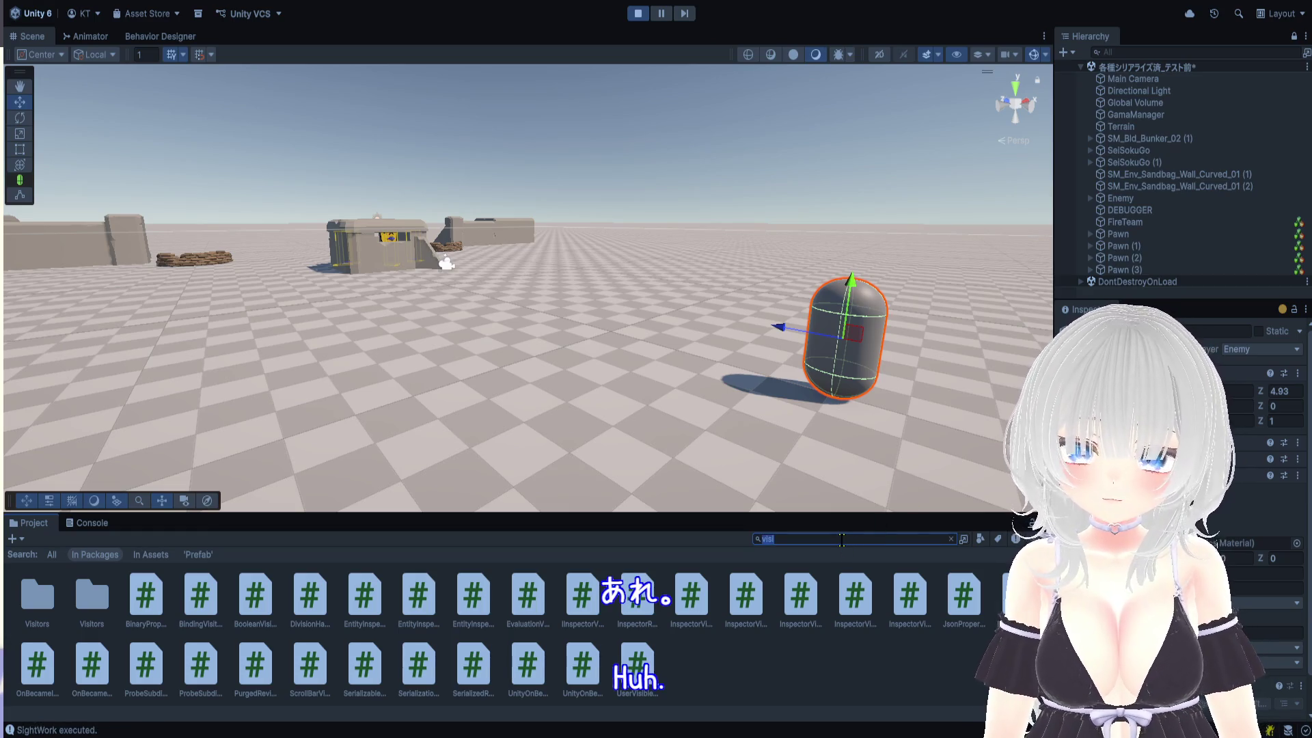
{"action": "key", "text": "BackSpace"}
{"action": "key", "text": "BackSpace"}
{"action": "key", "text": "BackSpace"}
{"action": "left_click", "coordinate": [91, 523]}
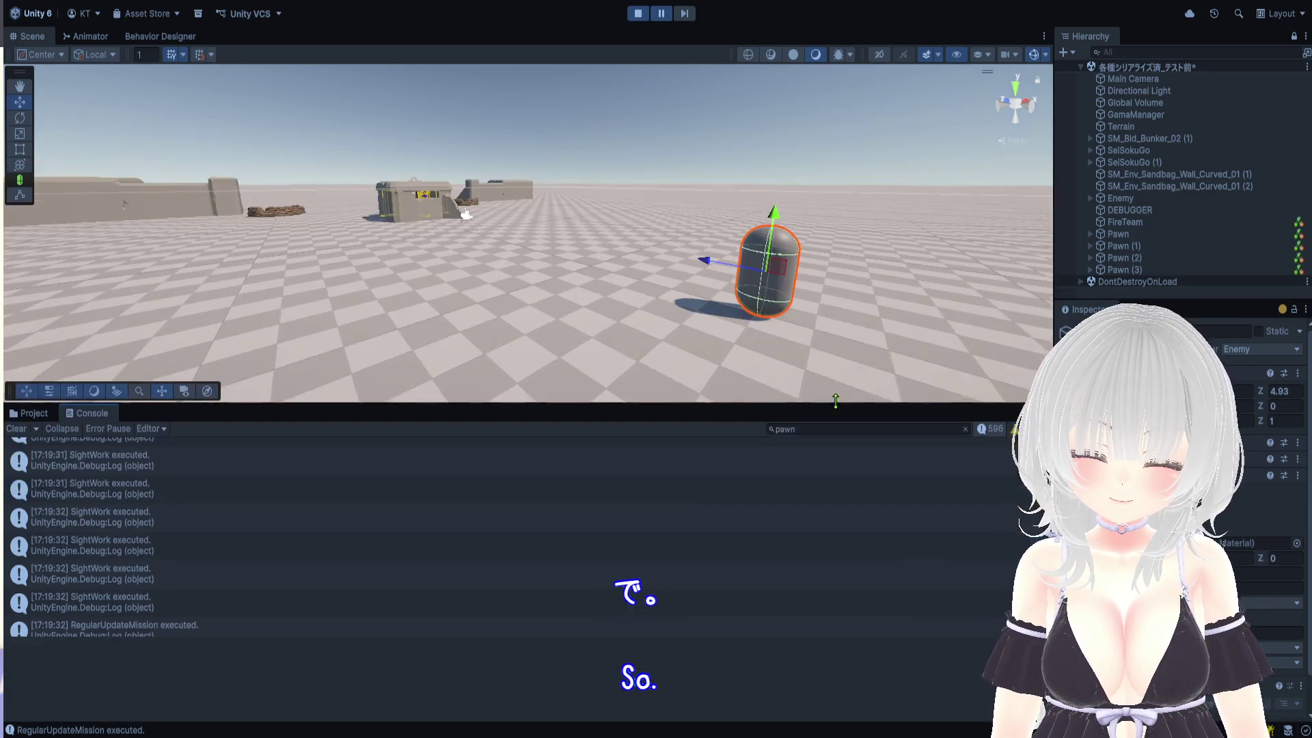
{"action": "left_click_drag", "start_coordinate": [846, 513], "coordinate": [840, 400]}
{"action": "left_click", "coordinate": [837, 425]}
{"action": "type", "text": "visi"}
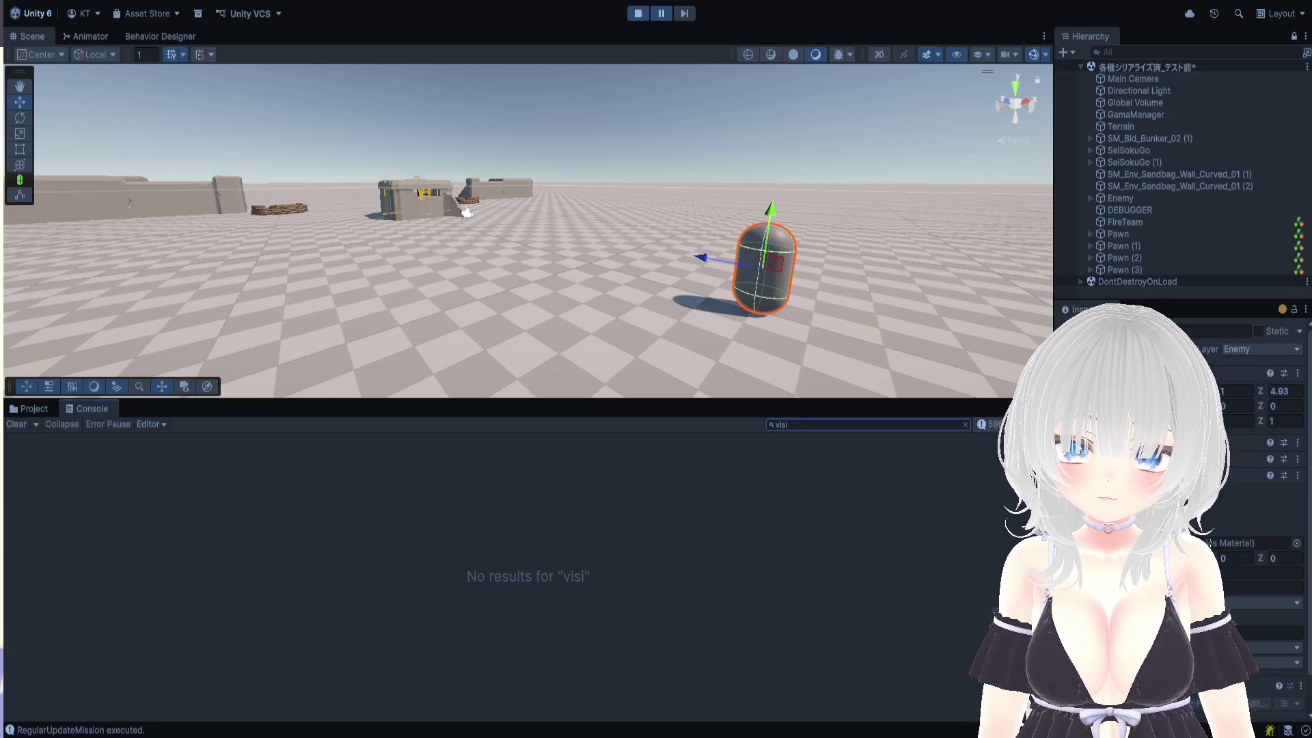
{"action": "double_click", "coordinate": [804, 427]}
{"action": "type", "text": "enemy"}
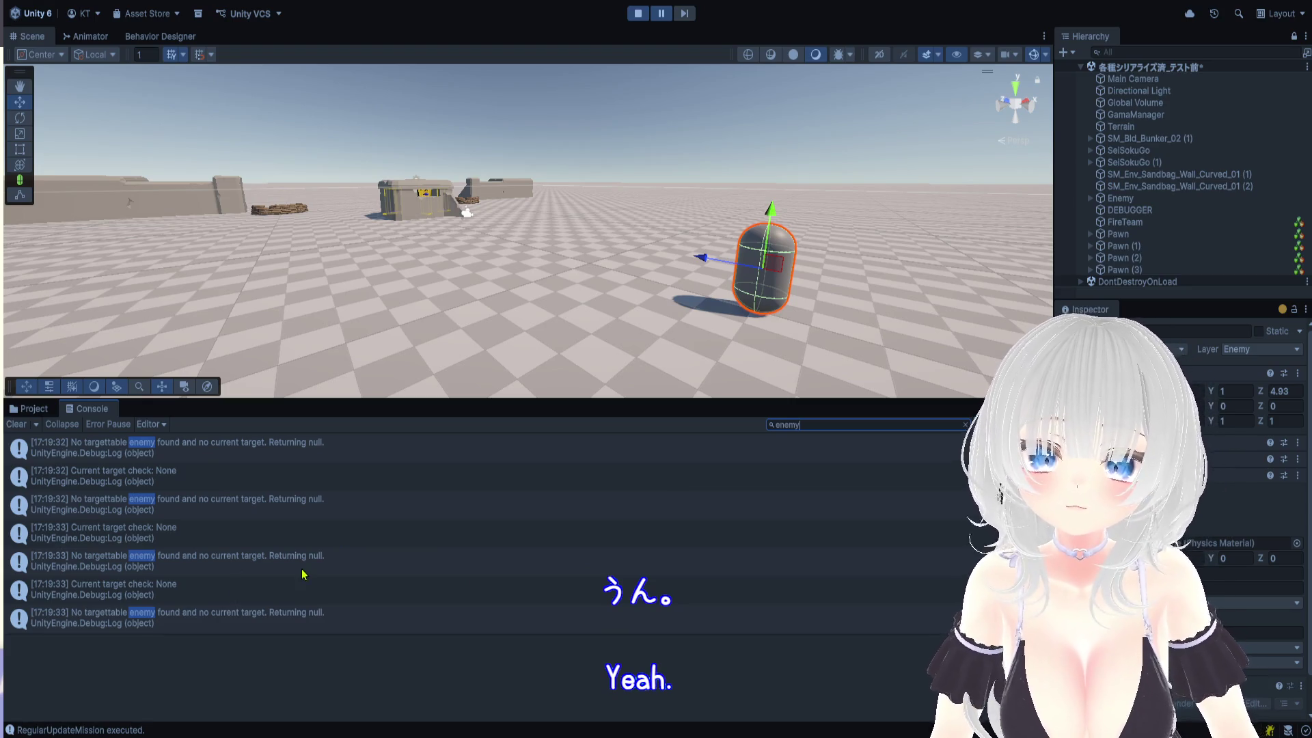
Read the stack traces of the target-check and 'no targettable enemy' messages
{"action": "left_click", "coordinate": [305, 530]}
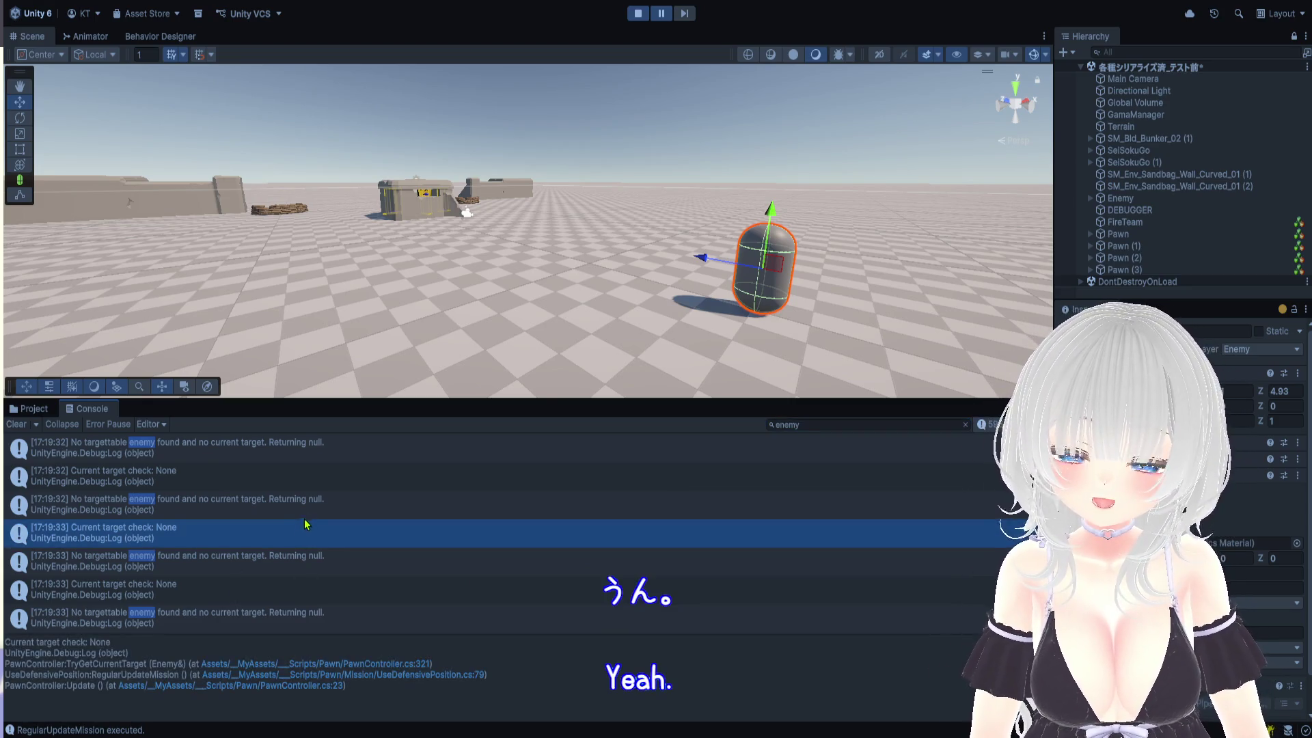
{"action": "left_click", "coordinate": [307, 520]}
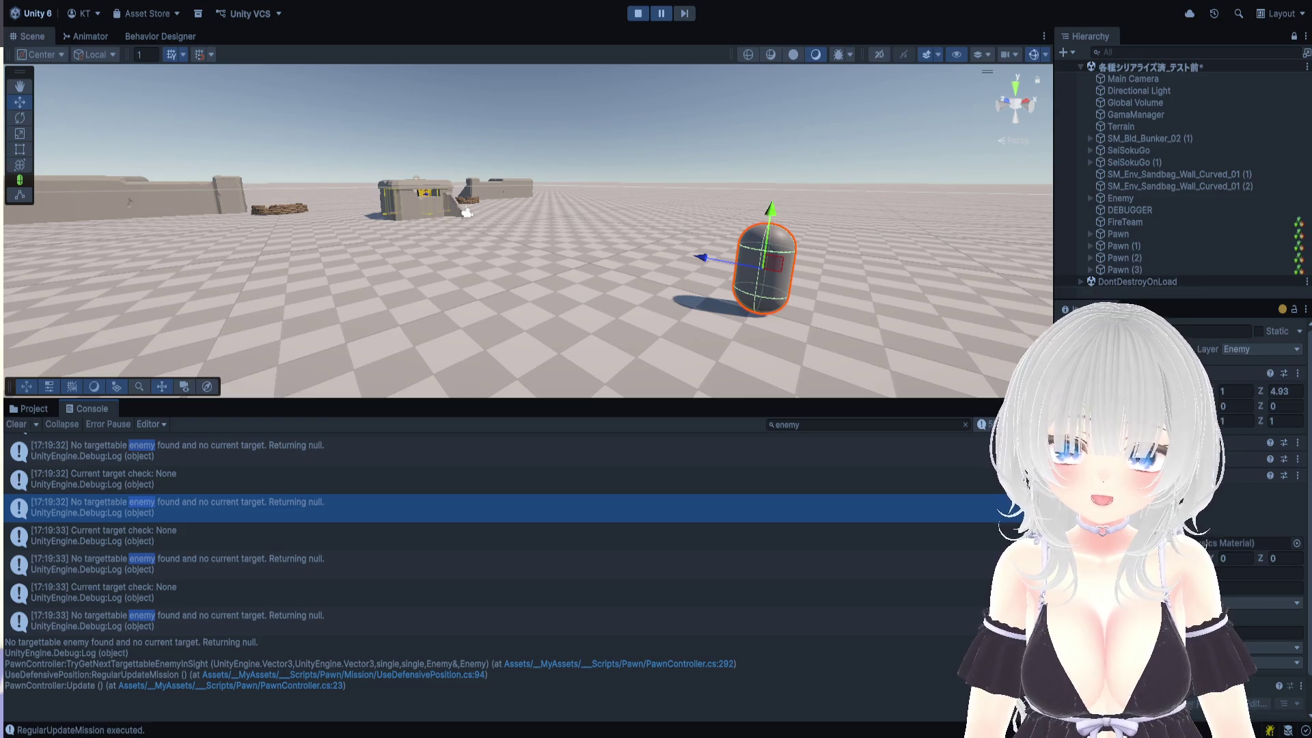
{"action": "scroll", "coordinate": [257, 532], "scroll_direction": "up", "scroll_amount": 10}
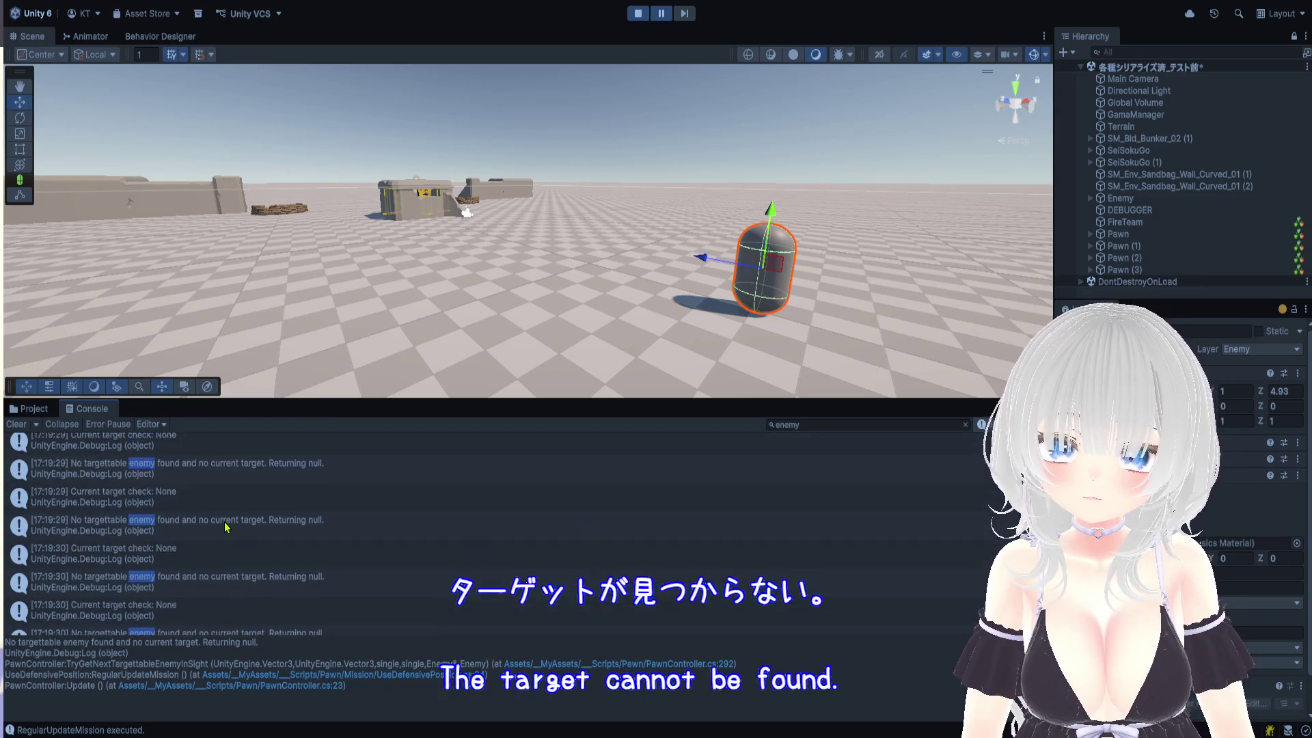
{"action": "scroll", "coordinate": [257, 532], "scroll_direction": "up", "scroll_amount": 5}
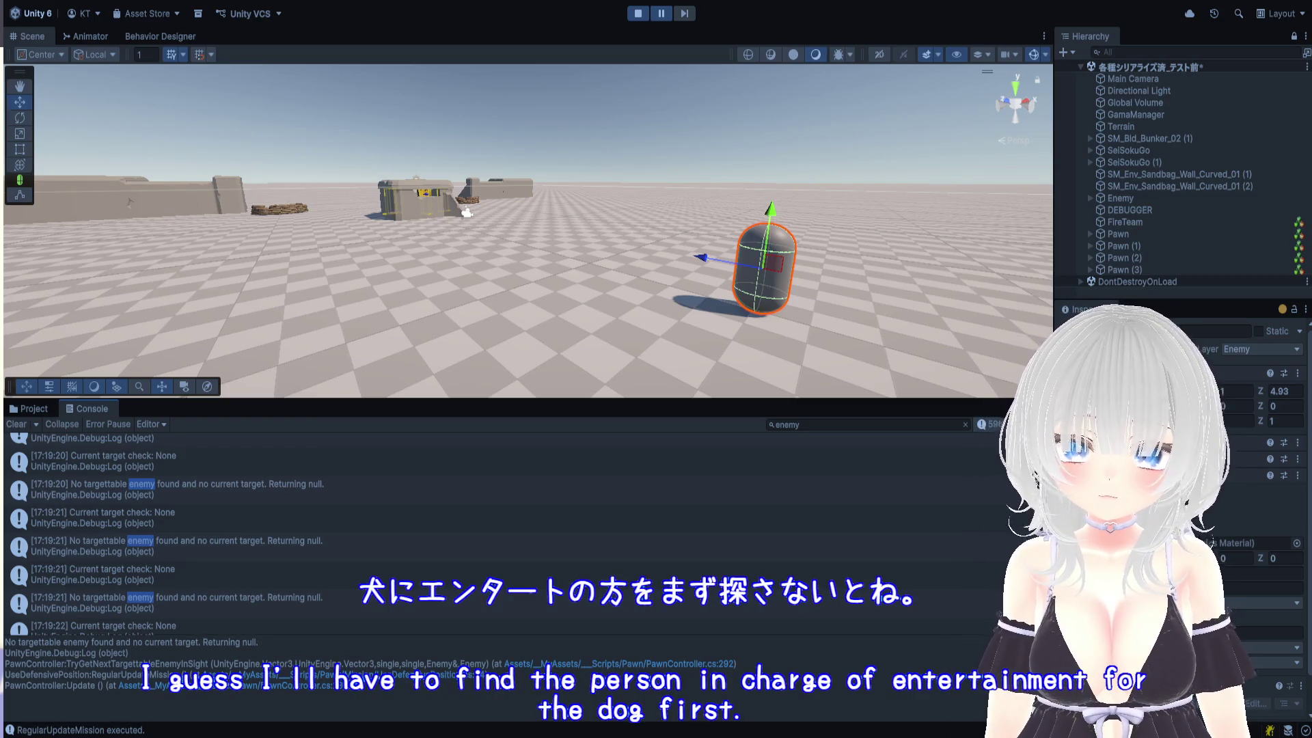
{"action": "key", "text": "ctrl+f"}
Filter the Console for 'entered' and read the sensor message's stack trace
{"action": "type", "text": "entered"}
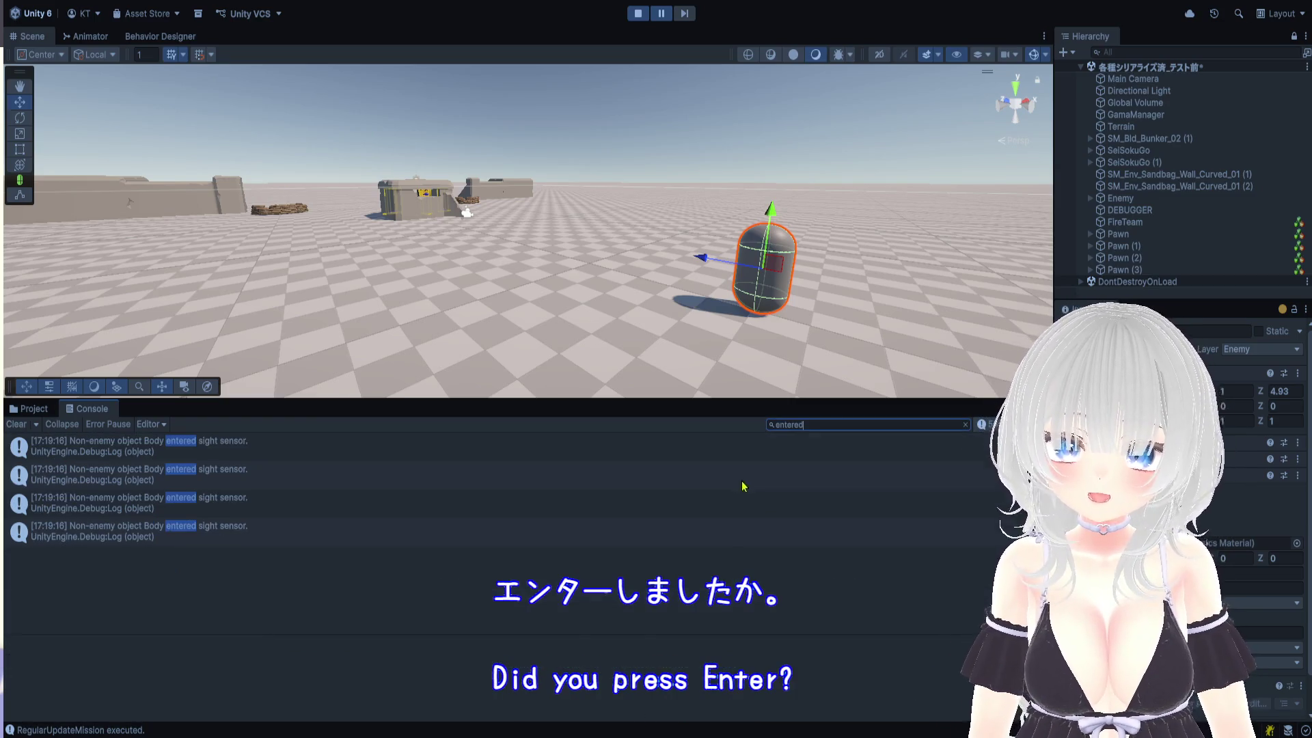
{"action": "left_click", "coordinate": [180, 456]}
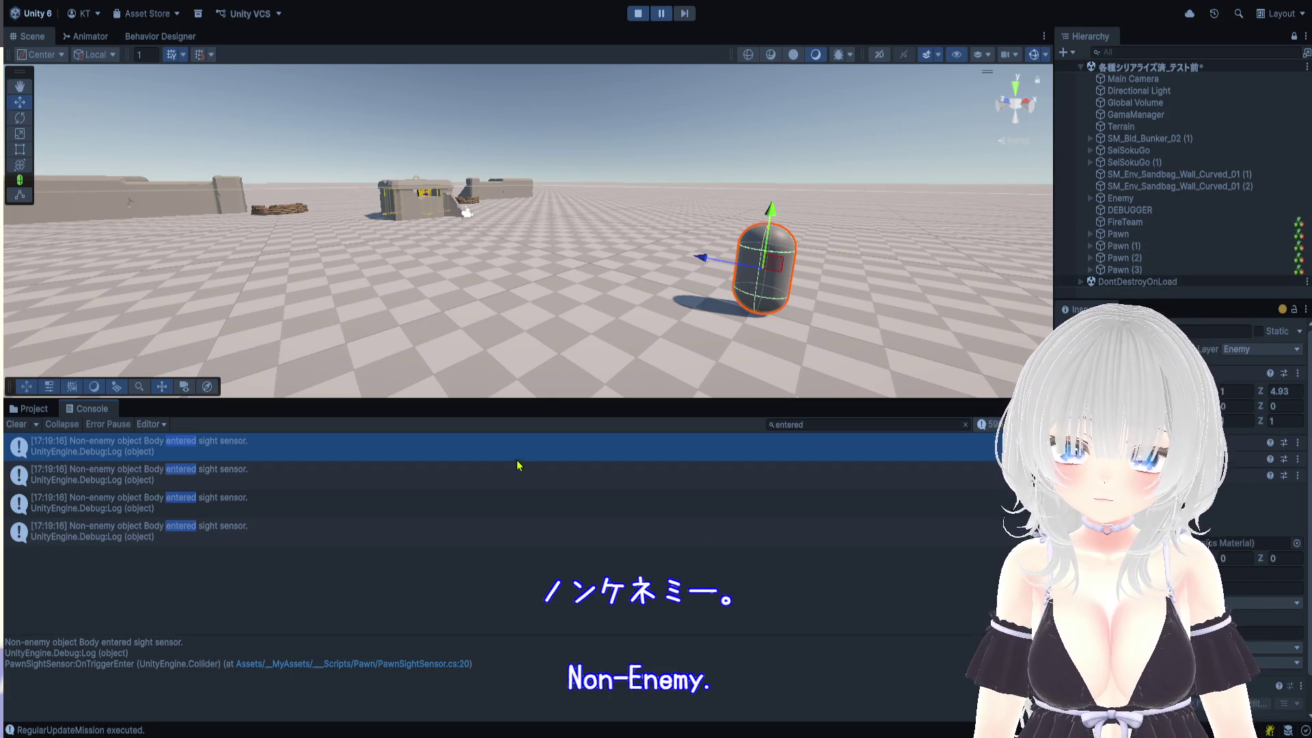
{"action": "left_click_drag", "start_coordinate": [540, 400], "coordinate": [550, 124]}
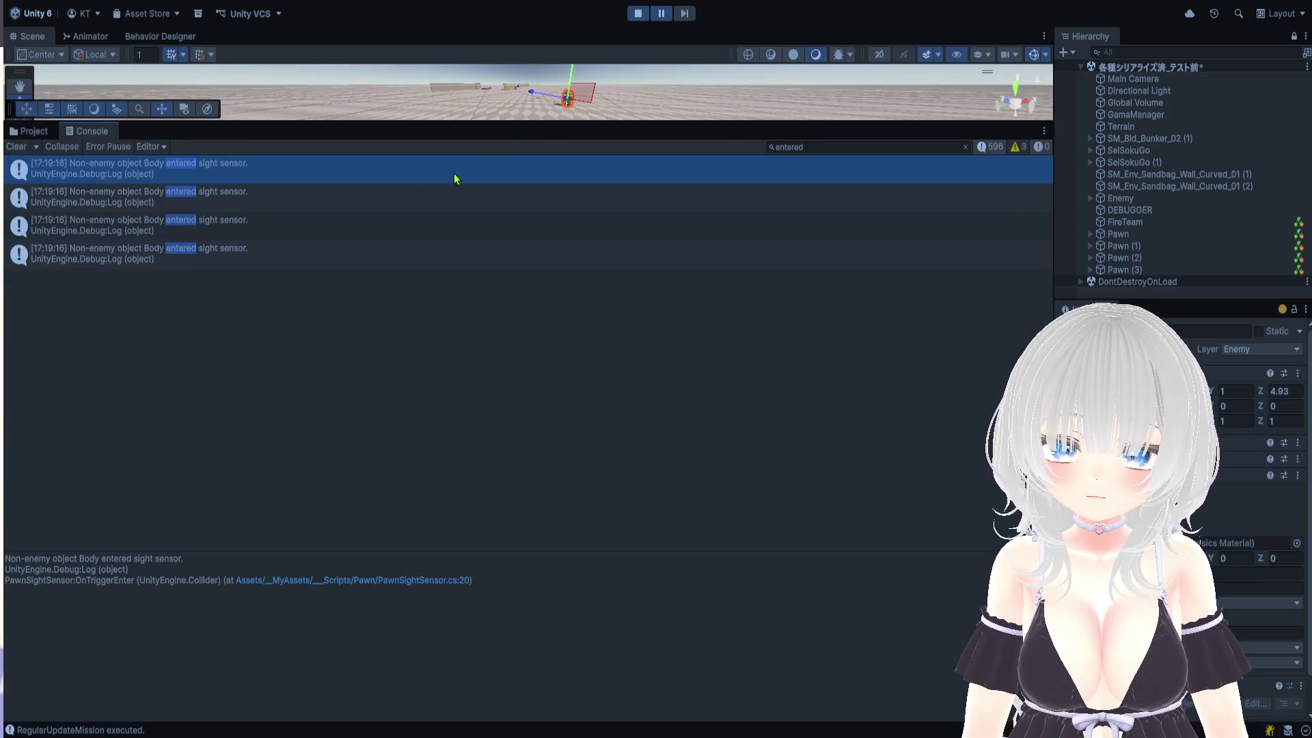
Drag the enemy capsule back along Z to about 7.24, then stop Play mode
{"action": "left_click_drag", "start_coordinate": [388, 121], "coordinate": [403, 605]}
{"action": "left_click_drag", "start_coordinate": [846, 386], "coordinate": [703, 327]}
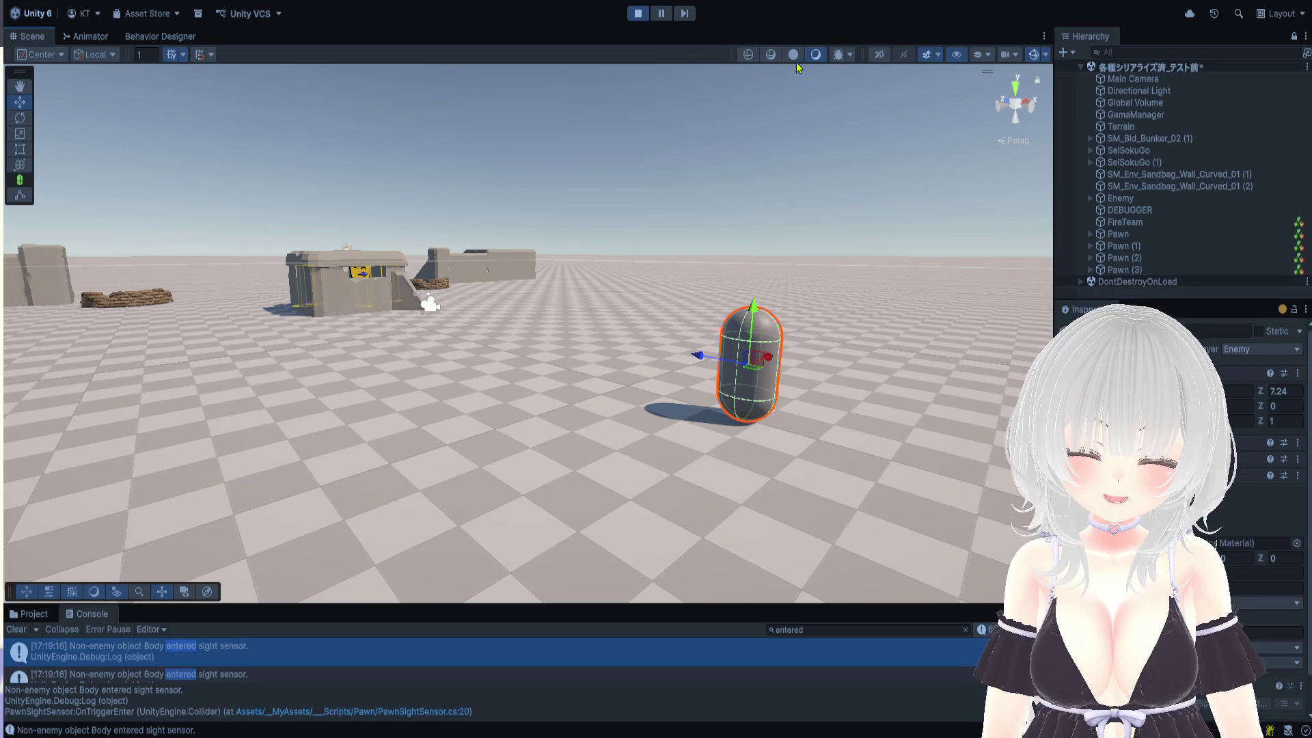
{"action": "left_click", "coordinate": [639, 14]}
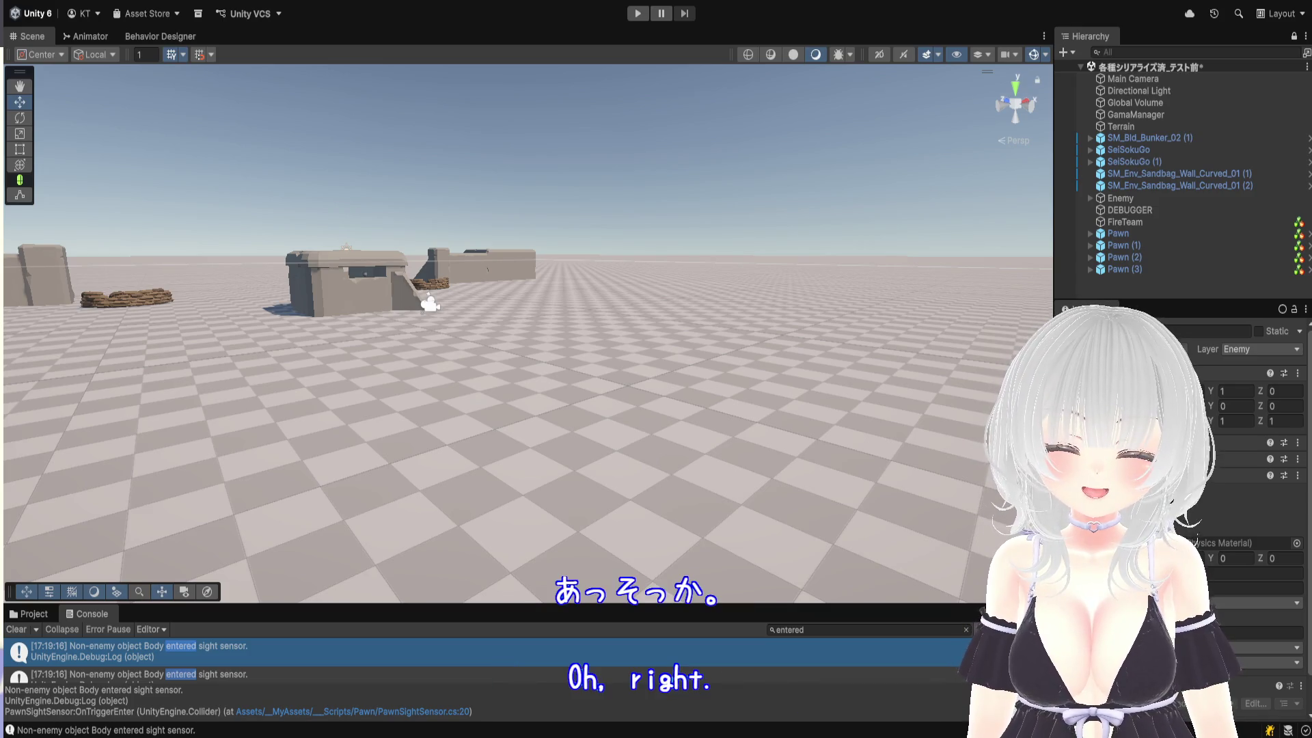
Expand Enemy in the Hierarchy and inspect its child Body's components
{"action": "left_click_drag", "start_coordinate": [1119, 301], "coordinate": [1119, 373]}
{"action": "left_click", "coordinate": [1090, 198]}
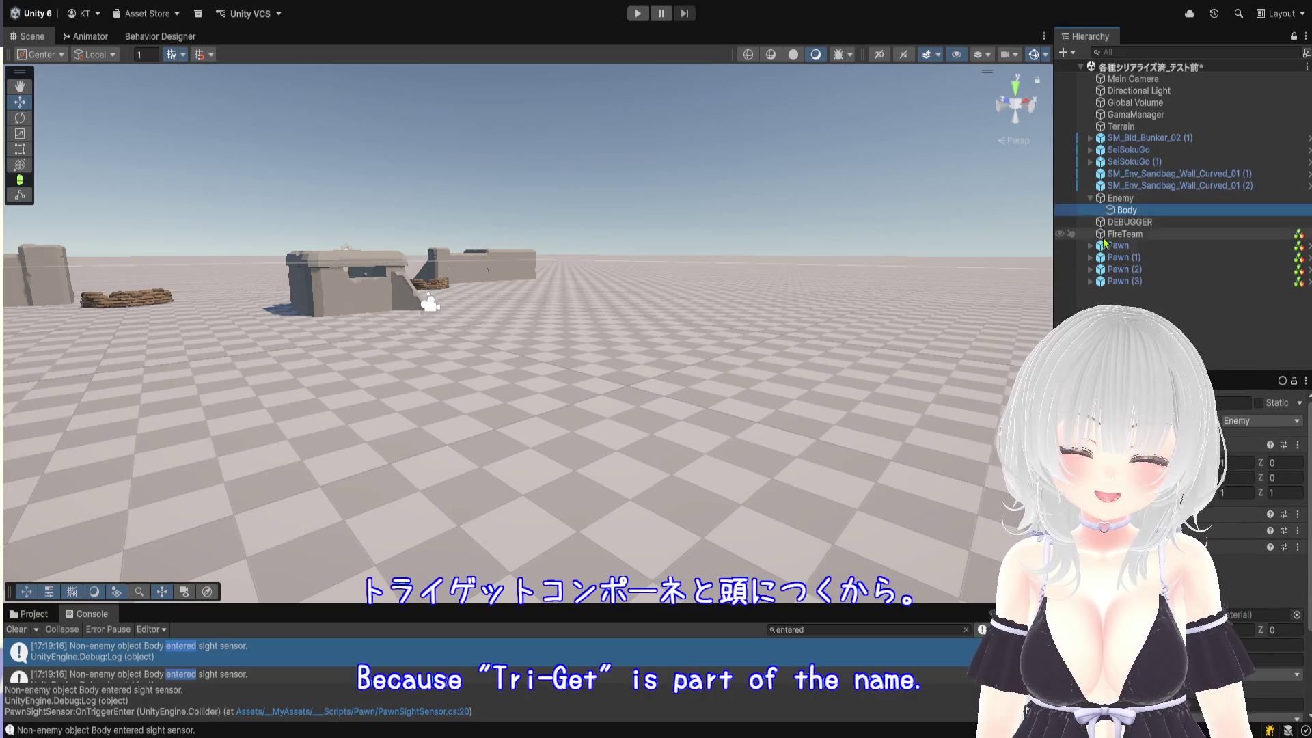
{"action": "left_click", "coordinate": [1126, 211]}
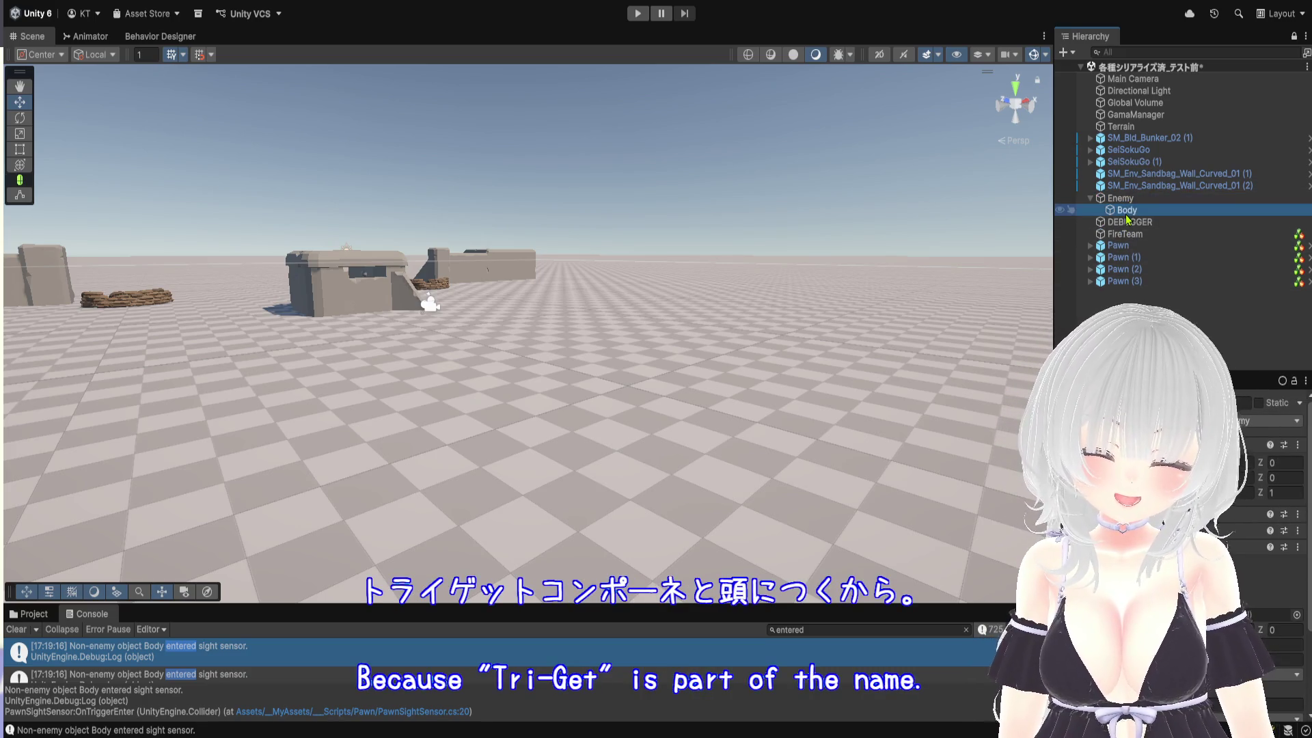
{"action": "left_click", "coordinate": [1135, 216]}
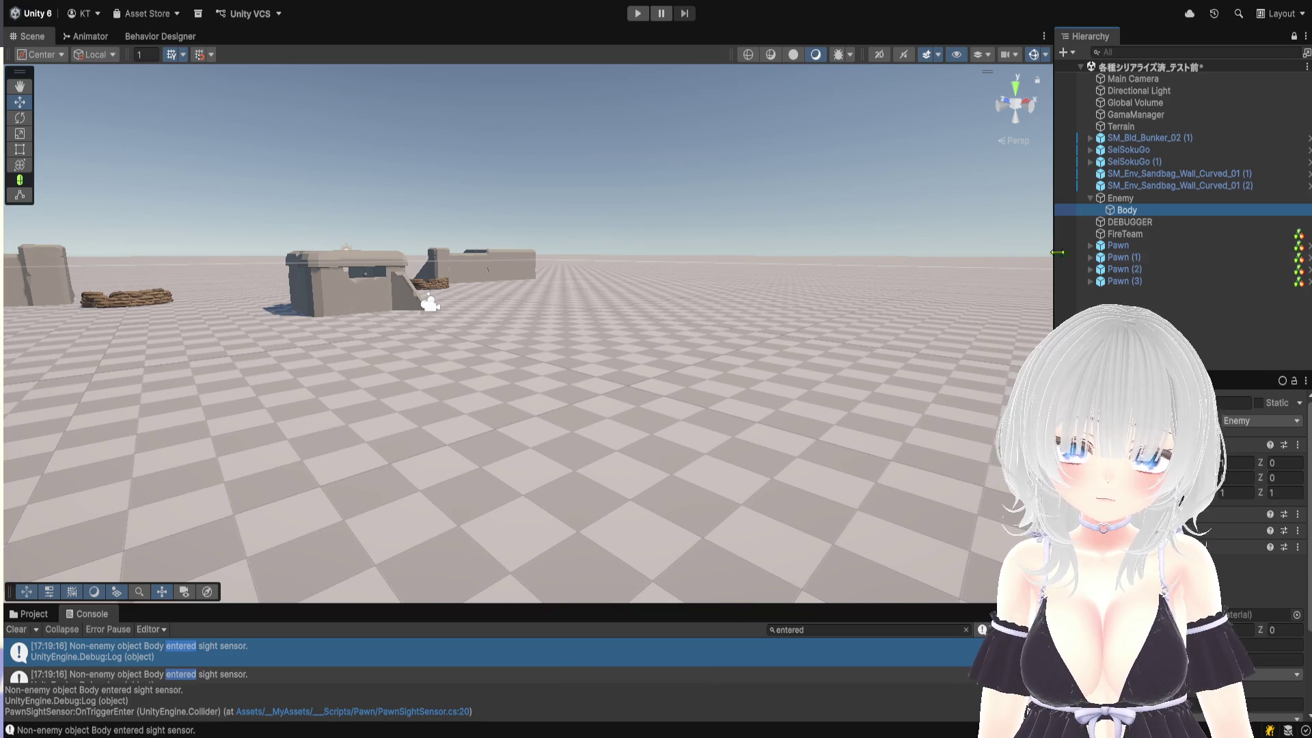
Compare the Enemy and Body objects, framing the enemy capsule in the Scene view
{"action": "left_click", "coordinate": [1137, 200]}
{"action": "left_click", "coordinate": [1138, 211]}
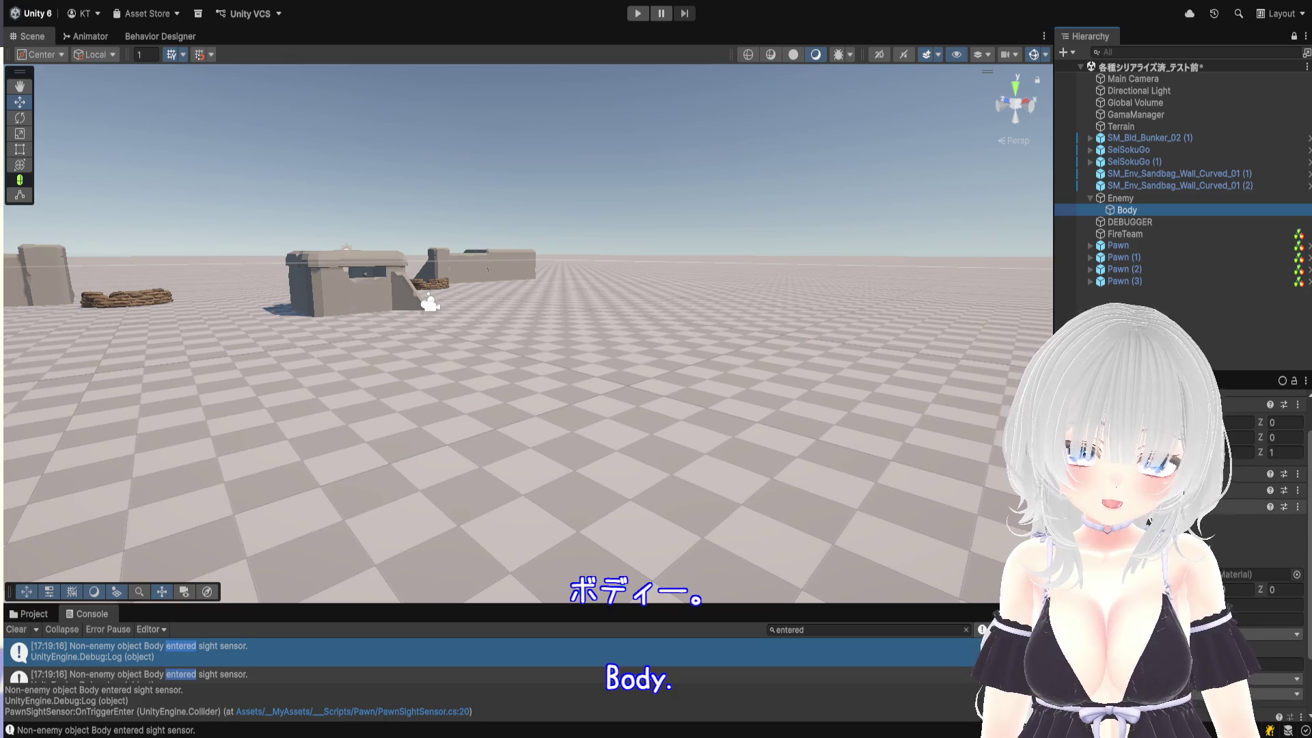
{"action": "left_click", "coordinate": [1123, 199]}
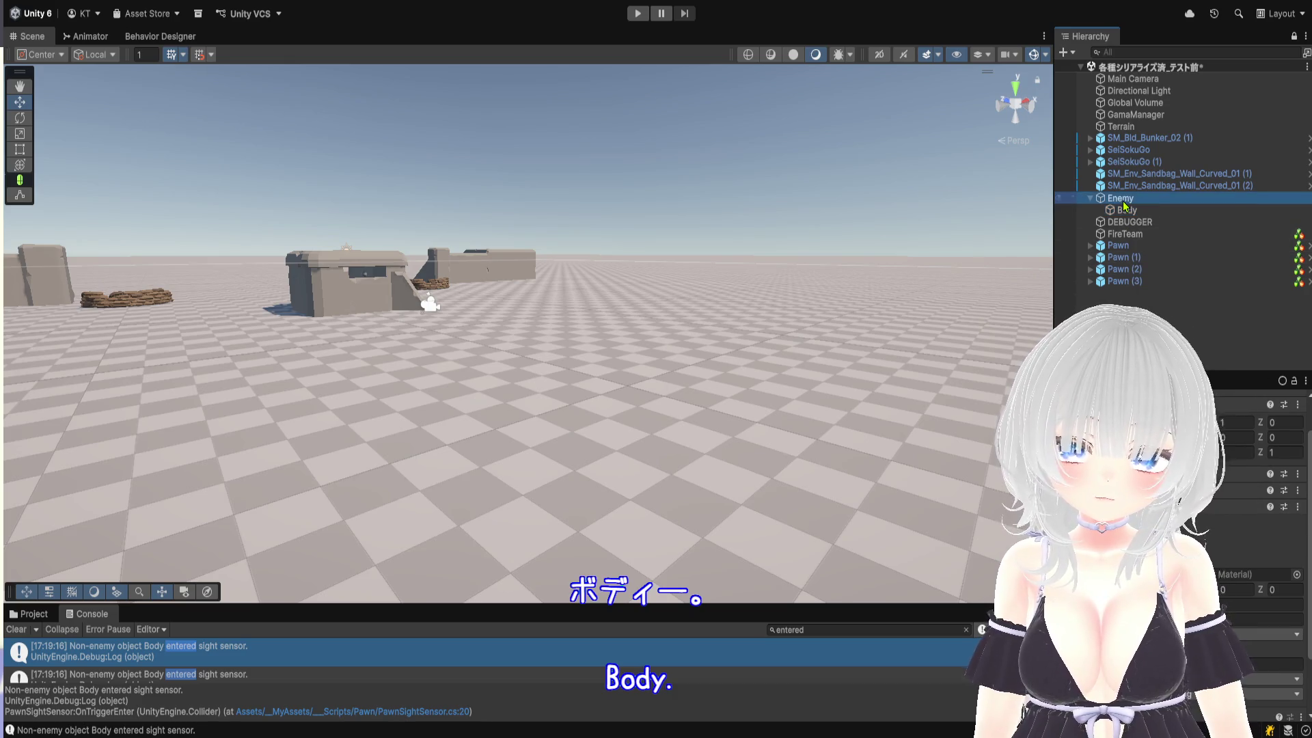
{"action": "double_click", "coordinate": [1123, 202]}
{"action": "left_click", "coordinate": [1124, 211]}
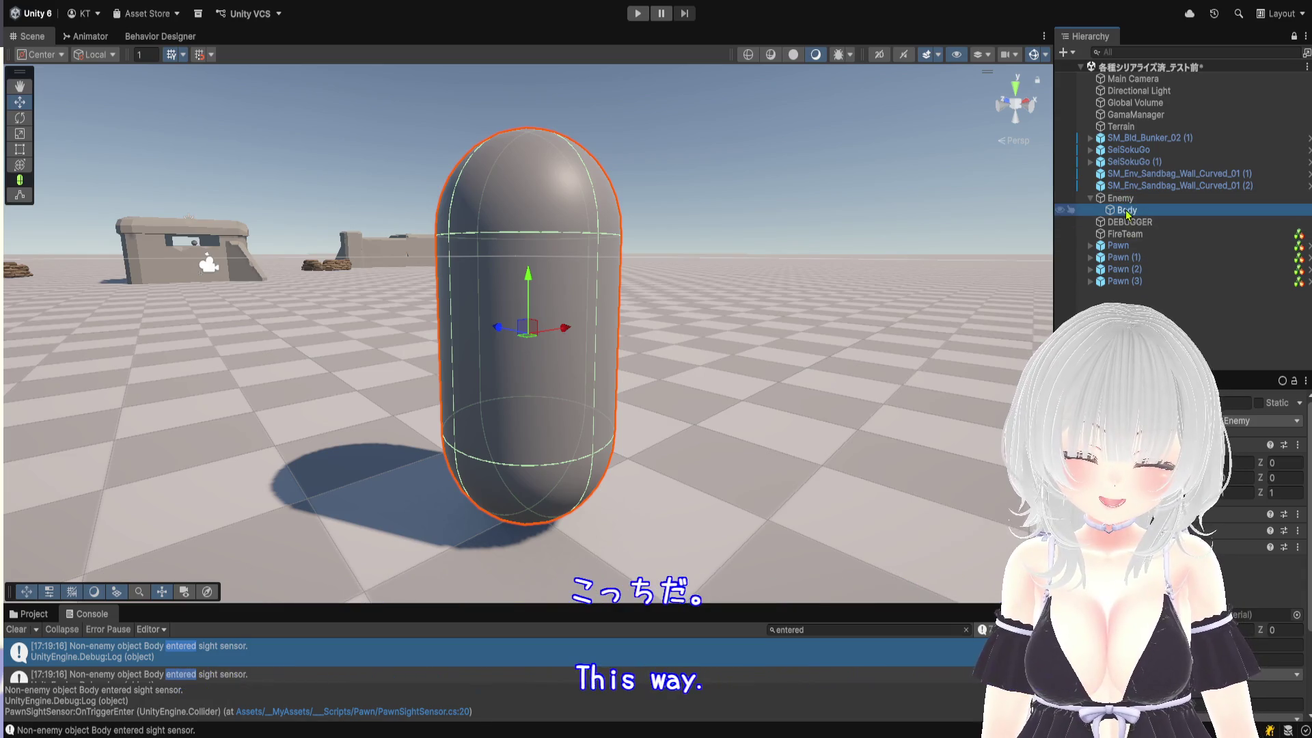
{"action": "left_click", "coordinate": [1123, 200]}
Expand the Enemy script's collider settings and adjust Body's components to assign its Capsule Collider
{"action": "left_click", "coordinate": [1093, 514]}
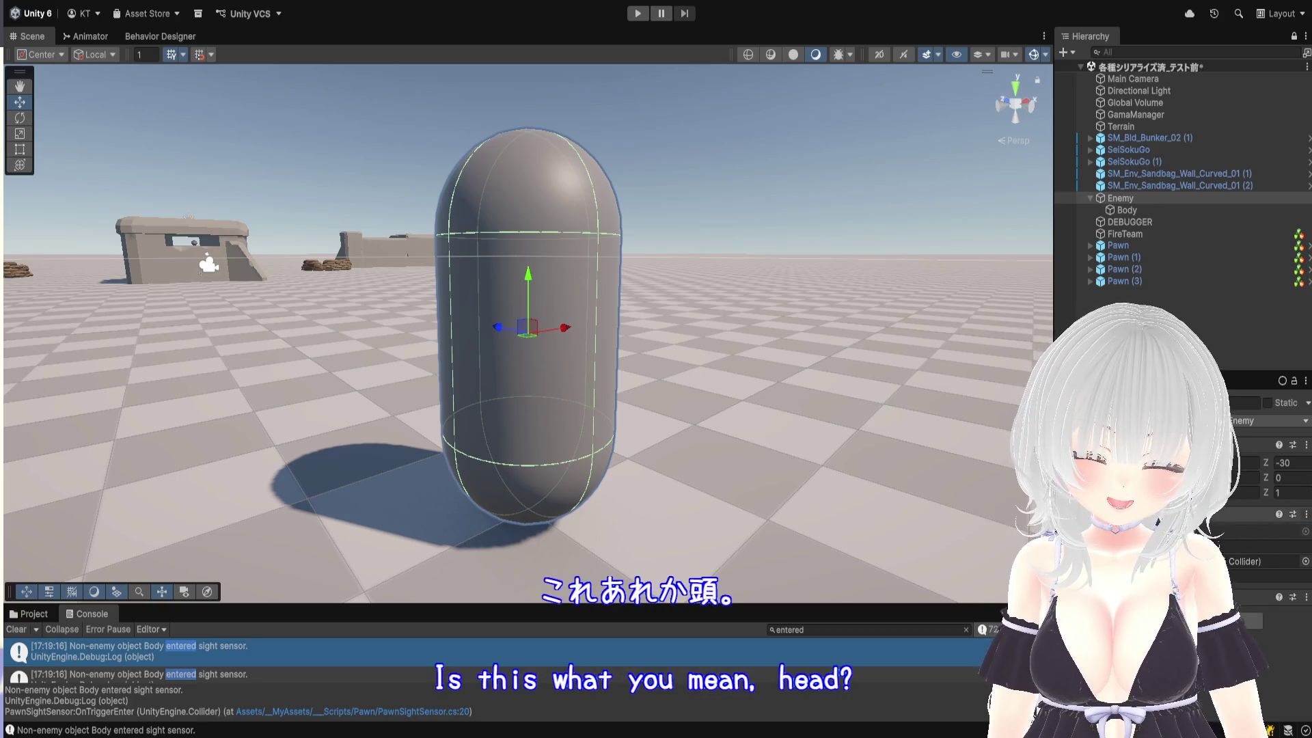
{"action": "left_click", "coordinate": [1127, 211]}
{"action": "left_click", "coordinate": [1093, 546]}
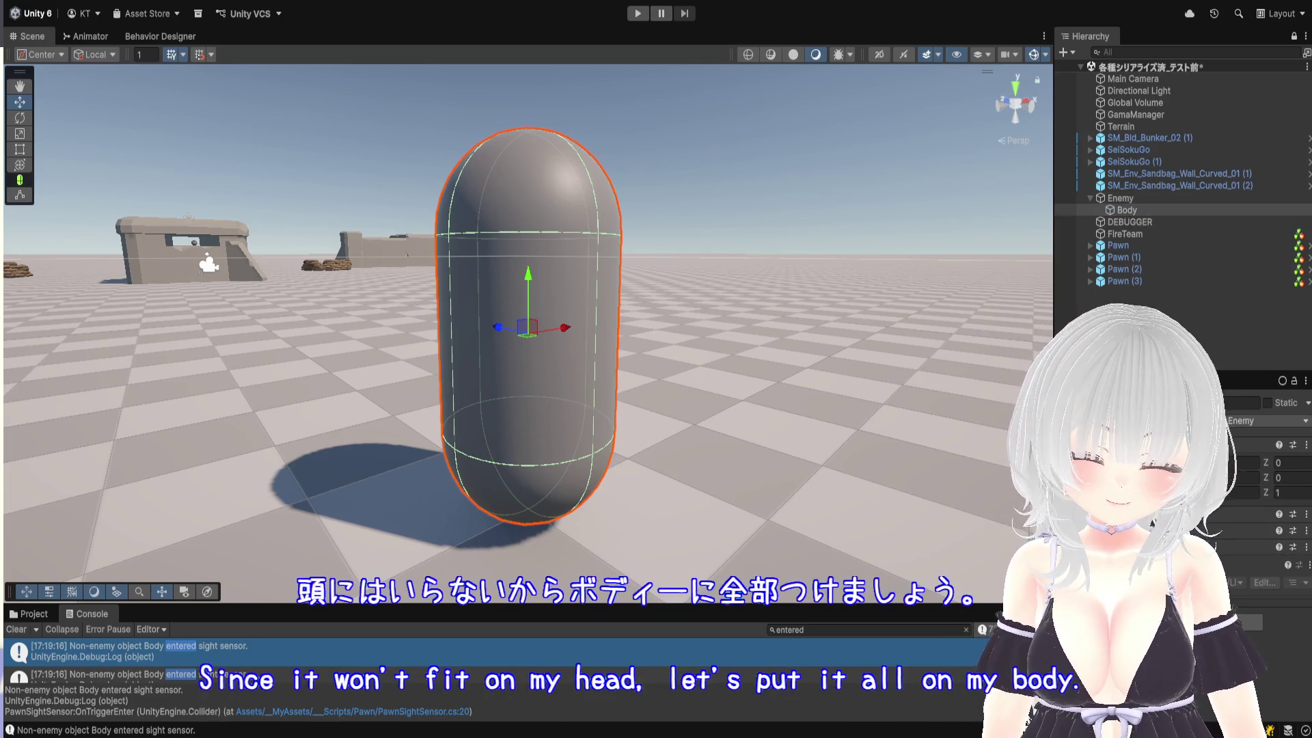
{"action": "left_click", "coordinate": [1230, 564]}
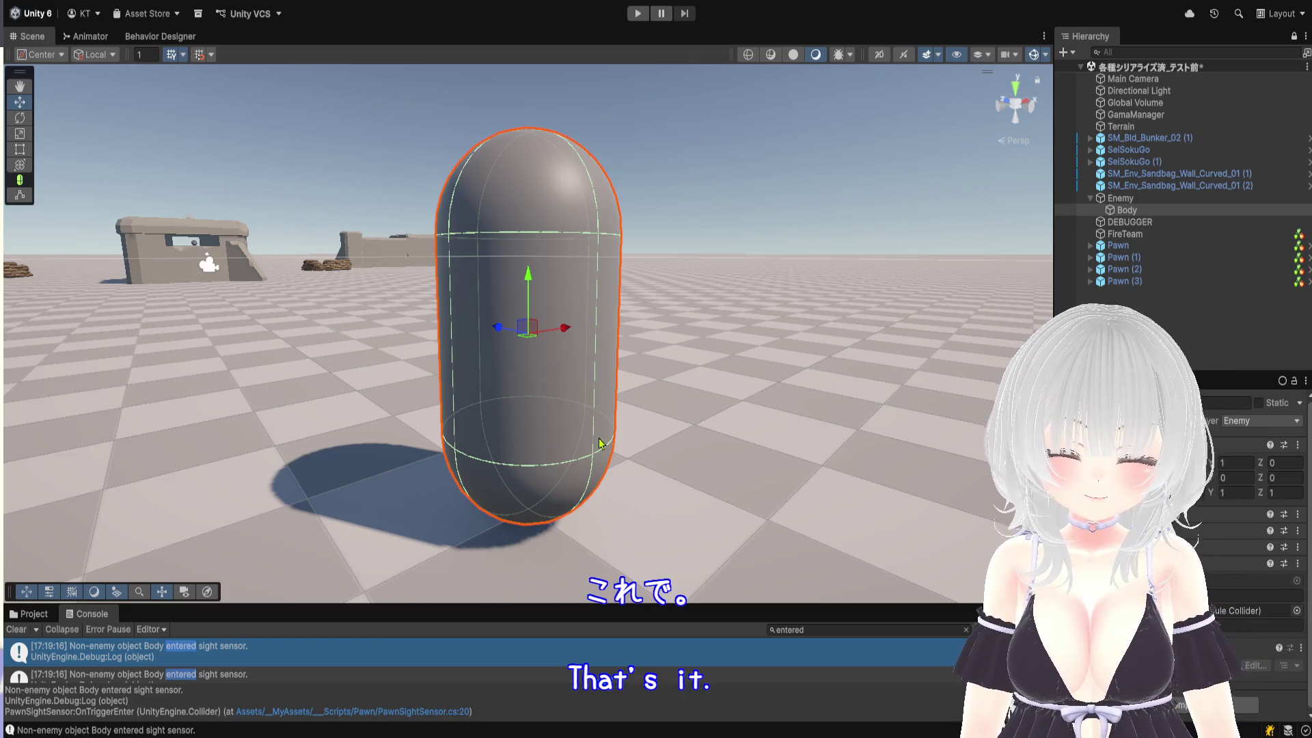
{"action": "scroll", "coordinate": [599, 443], "scroll_direction": "down", "scroll_amount": 10}
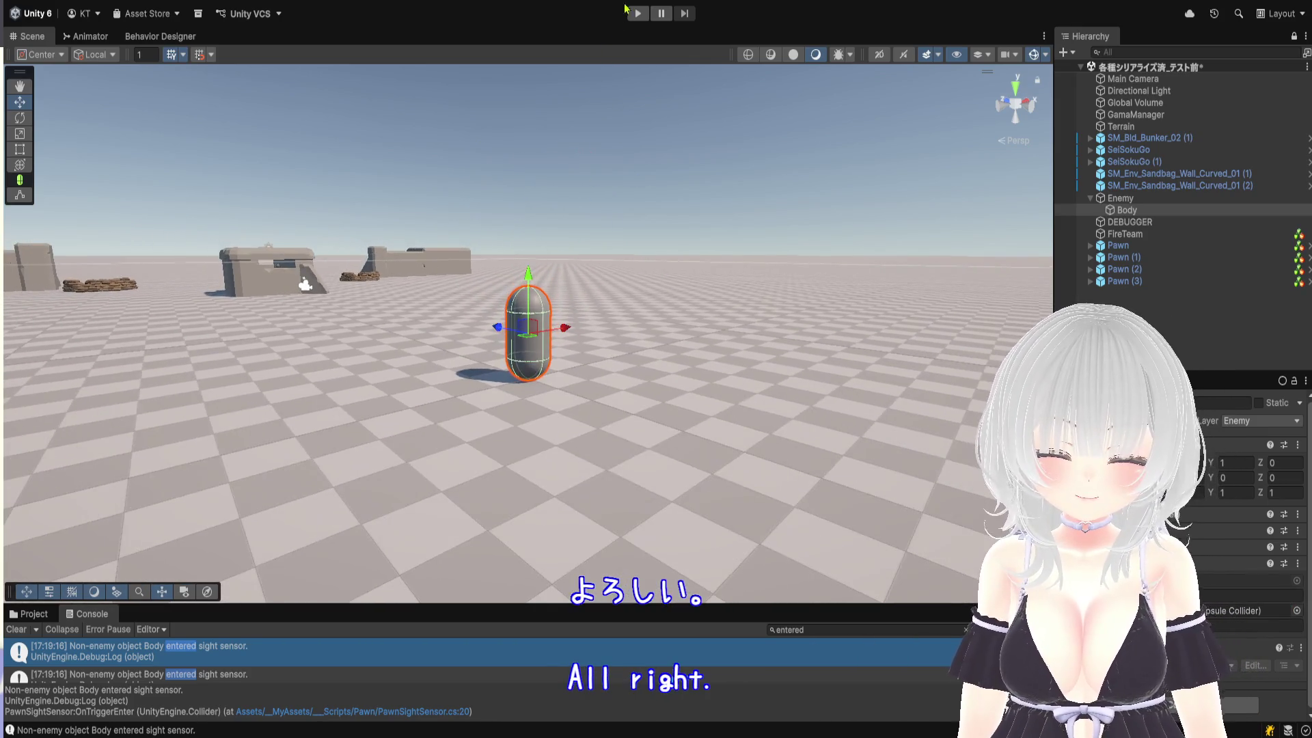
{"action": "left_click", "coordinate": [911, 268]}
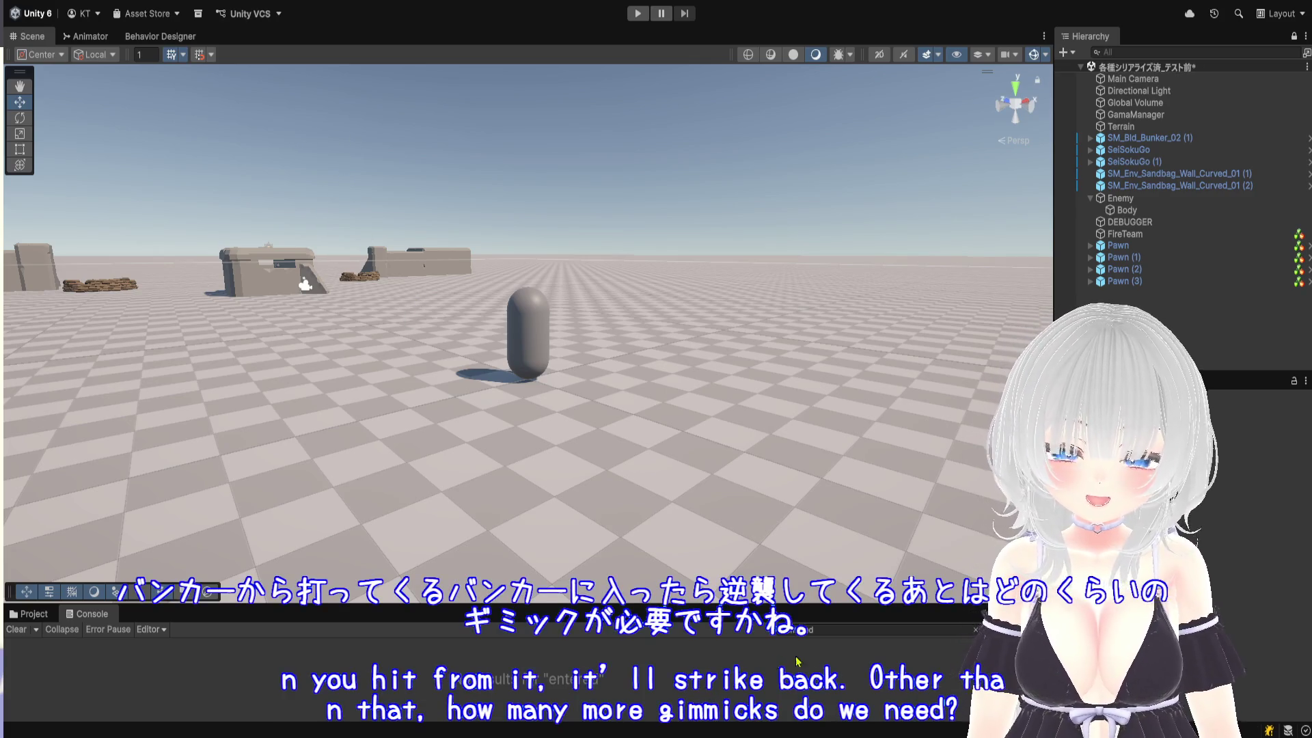
Clear the Console search filter and start Play mode
{"action": "left_click", "coordinate": [844, 630]}
{"action": "key", "text": "BackSpace"}
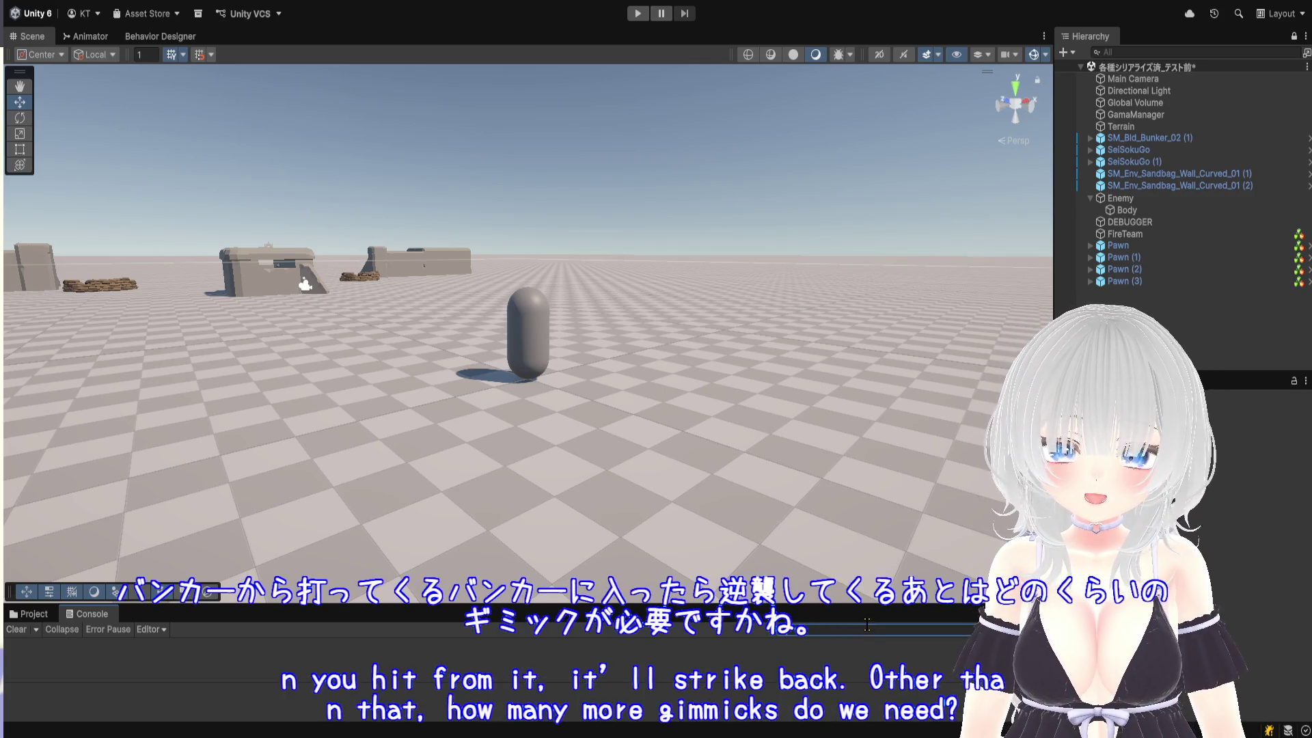
{"action": "left_click_drag", "start_coordinate": [871, 605], "coordinate": [871, 676]}
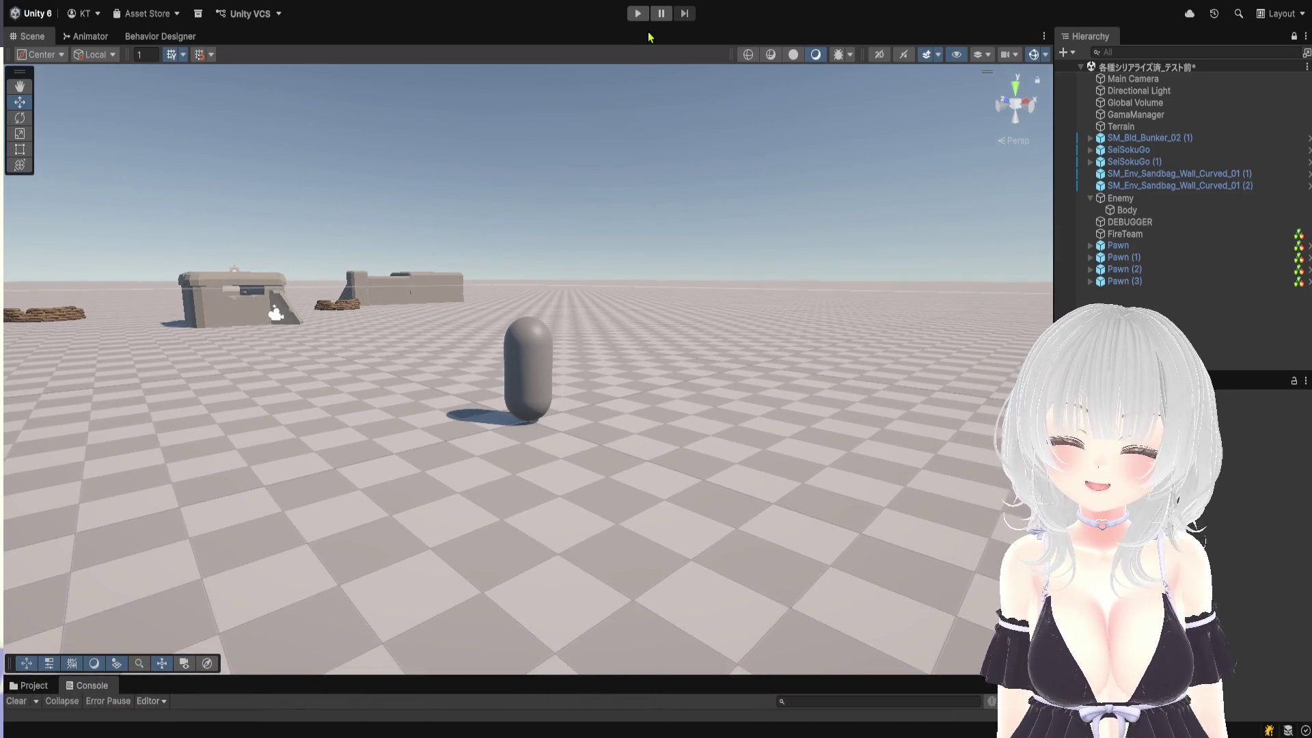
{"action": "left_click", "coordinate": [637, 14]}
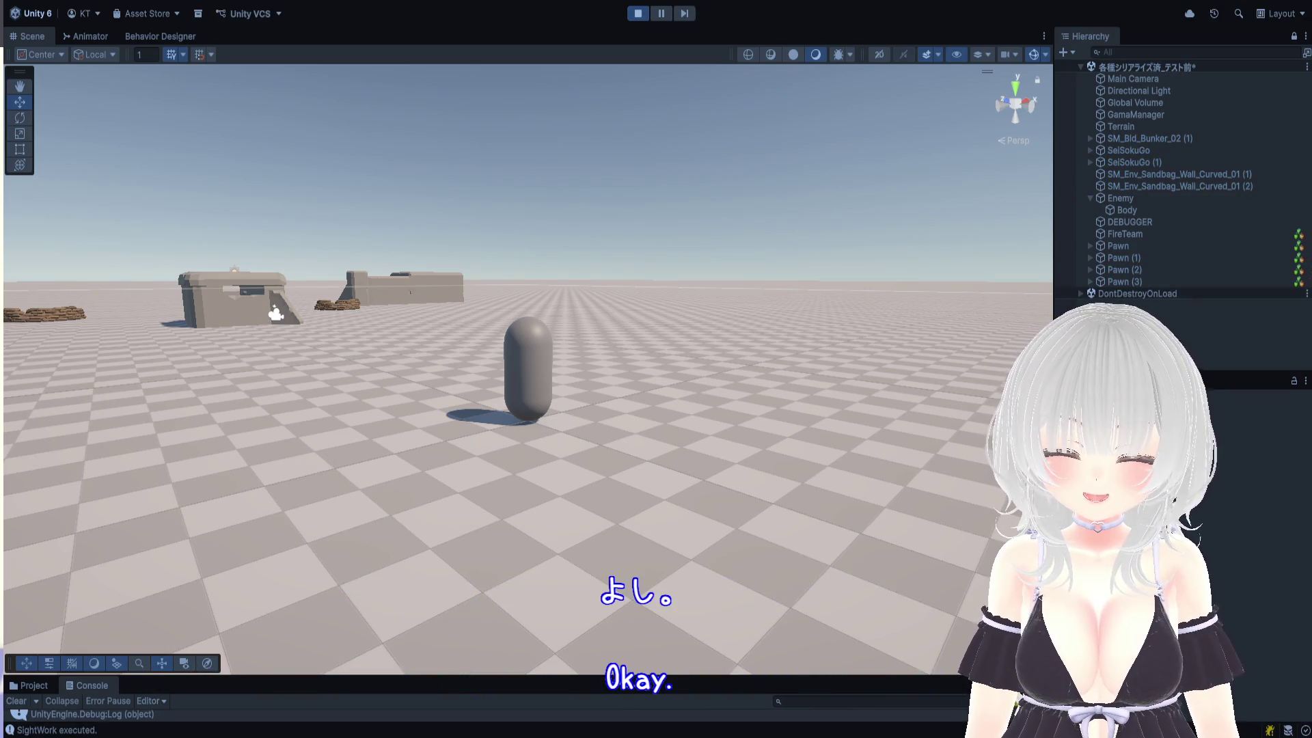
Navigate the Scene view to select and frame the enemy capsule
{"action": "left_click_drag", "start_coordinate": [1053, 342], "coordinate": [1155, 342]}
{"action": "mouse_move", "coordinate": [888, 342]}
{"action": "left_mouse_down"}
{"action": "mouse_move", "coordinate": [803, 339]}
{"action": "mouse_move", "coordinate": [784, 436]}
{"action": "left_mouse_up"}
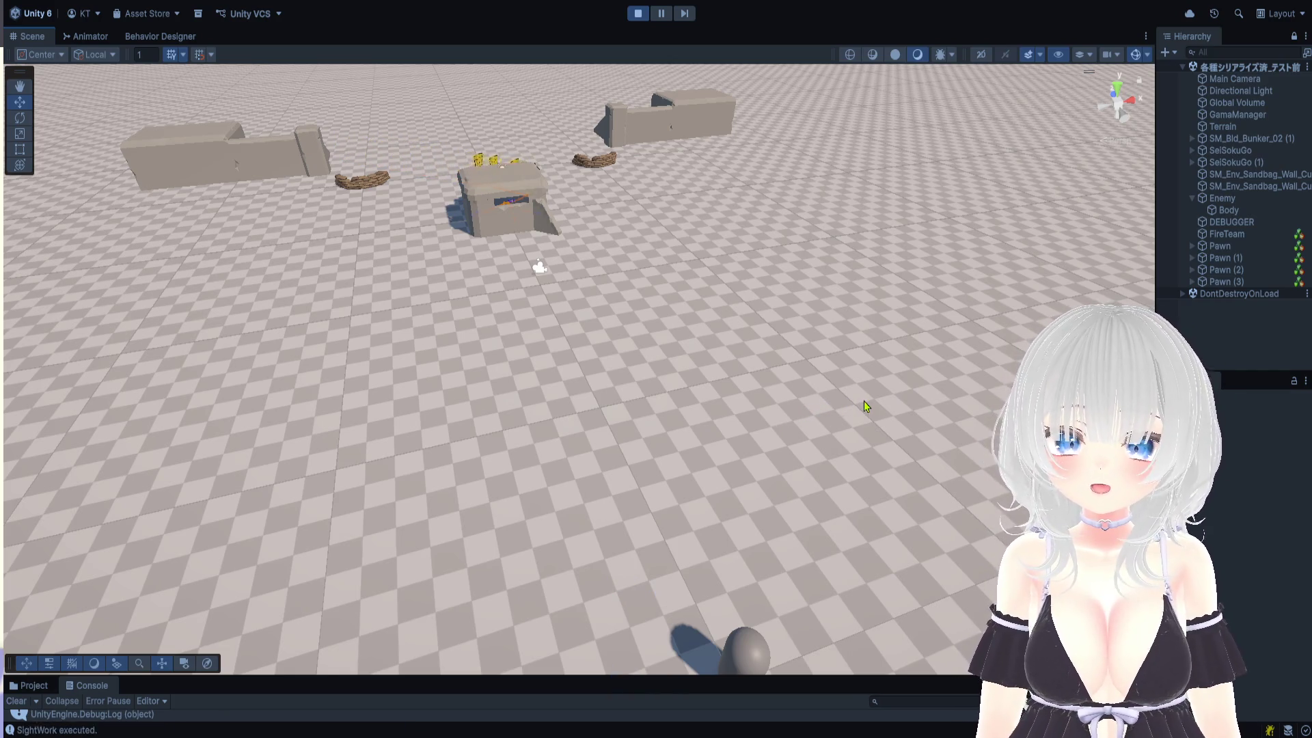
{"action": "mouse_move", "coordinate": [788, 296]}
{"action": "left_mouse_down"}
{"action": "mouse_move", "coordinate": [829, 380]}
{"action": "mouse_move", "coordinate": [827, 174]}
{"action": "left_mouse_up"}
{"action": "left_click", "coordinate": [866, 482]}
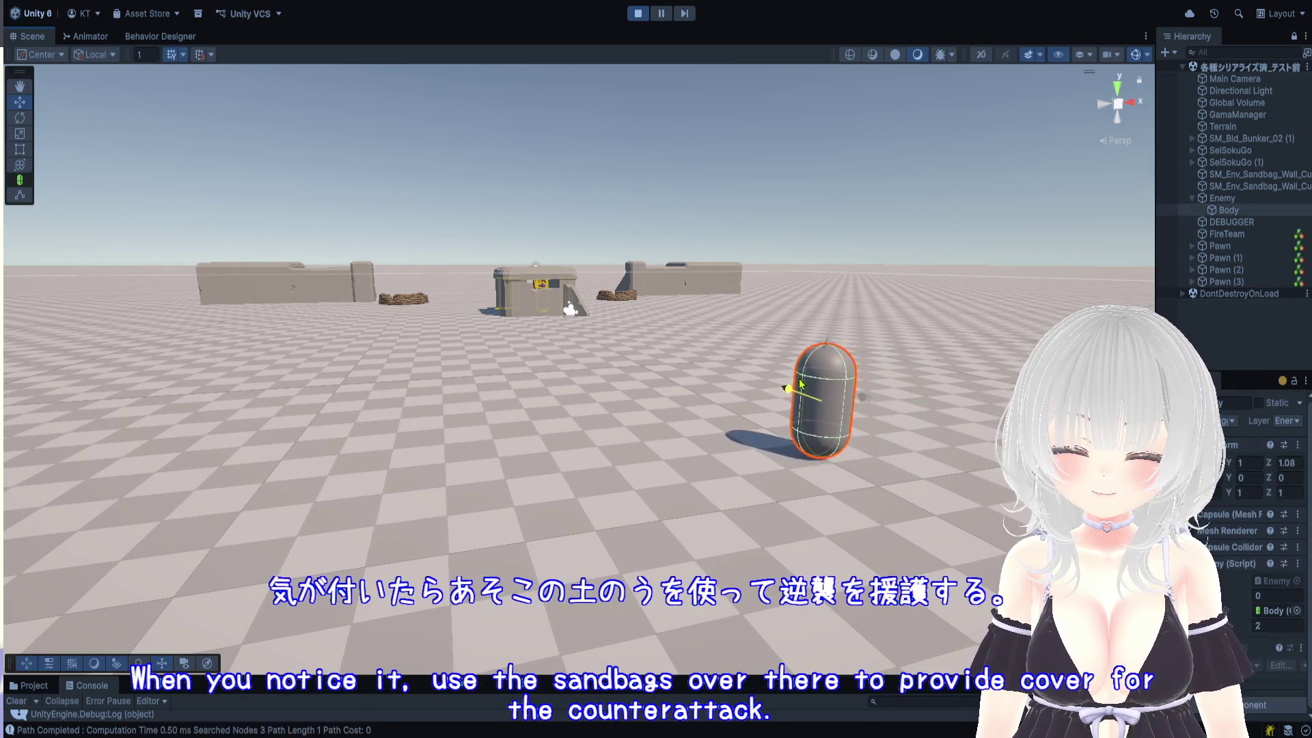
{"action": "scroll", "coordinate": [798, 412], "scroll_direction": "up", "scroll_amount": 1}
{"action": "scroll", "coordinate": [821, 429], "scroll_direction": "up", "scroll_amount": 2}
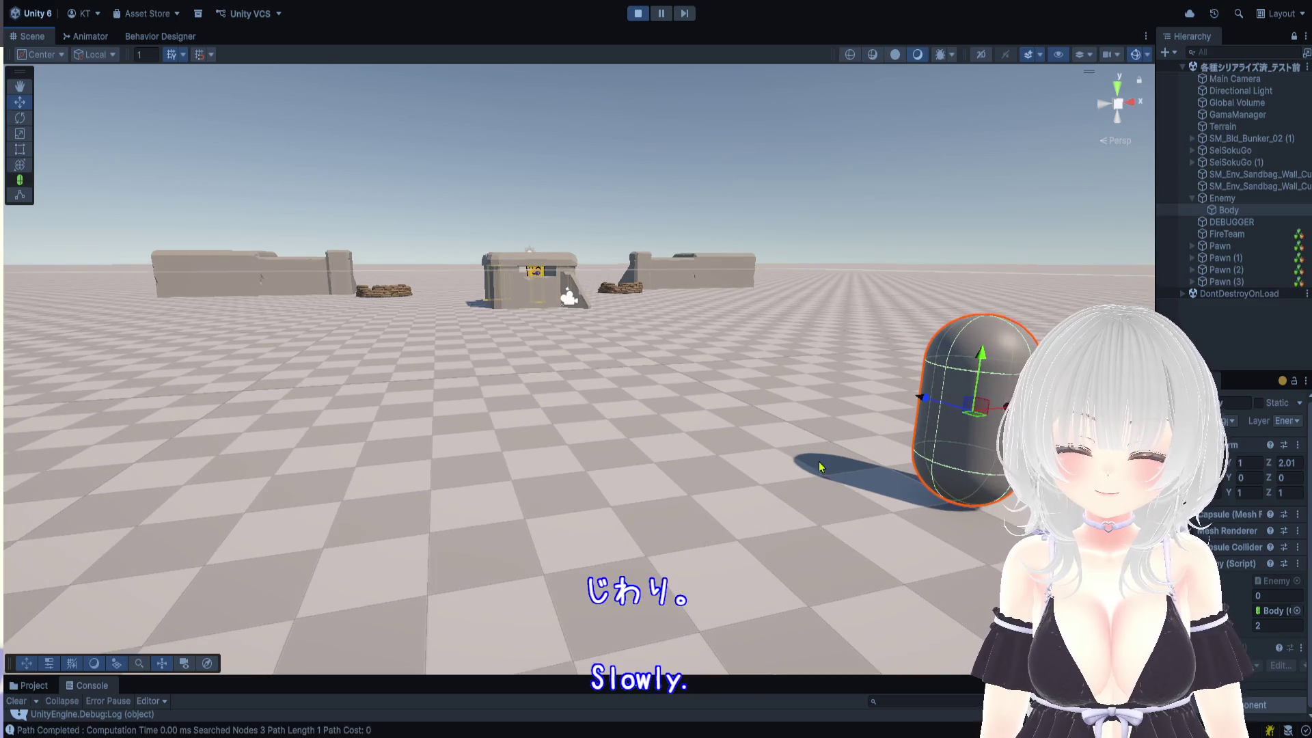
{"action": "scroll", "coordinate": [835, 481], "scroll_direction": "up", "scroll_amount": 2}
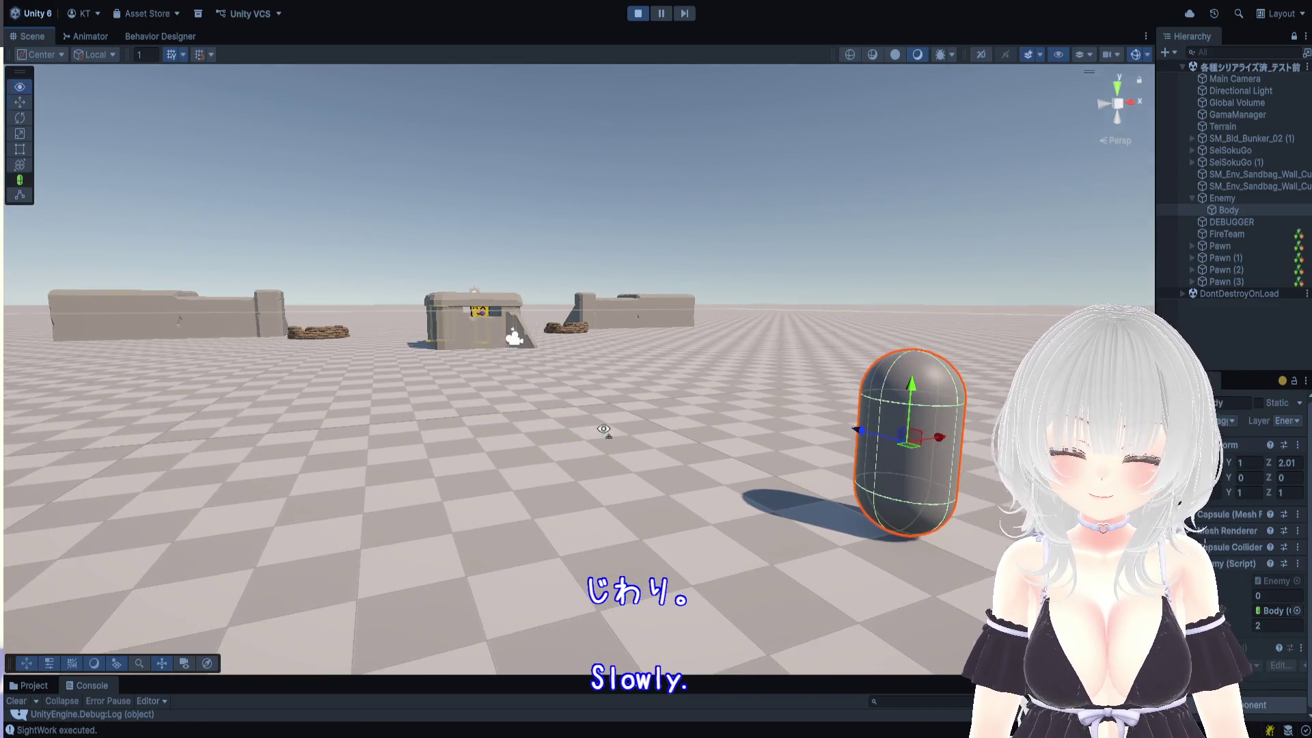
{"action": "key", "text": "f"}
{"action": "mouse_move", "coordinate": [466, 410]}
{"action": "left_mouse_down"}
{"action": "mouse_move", "coordinate": [299, 410]}
{"action": "mouse_move", "coordinate": [430, 439]}
{"action": "mouse_move", "coordinate": [466, 424]}
{"action": "mouse_move", "coordinate": [464, 455]}
{"action": "left_mouse_up"}
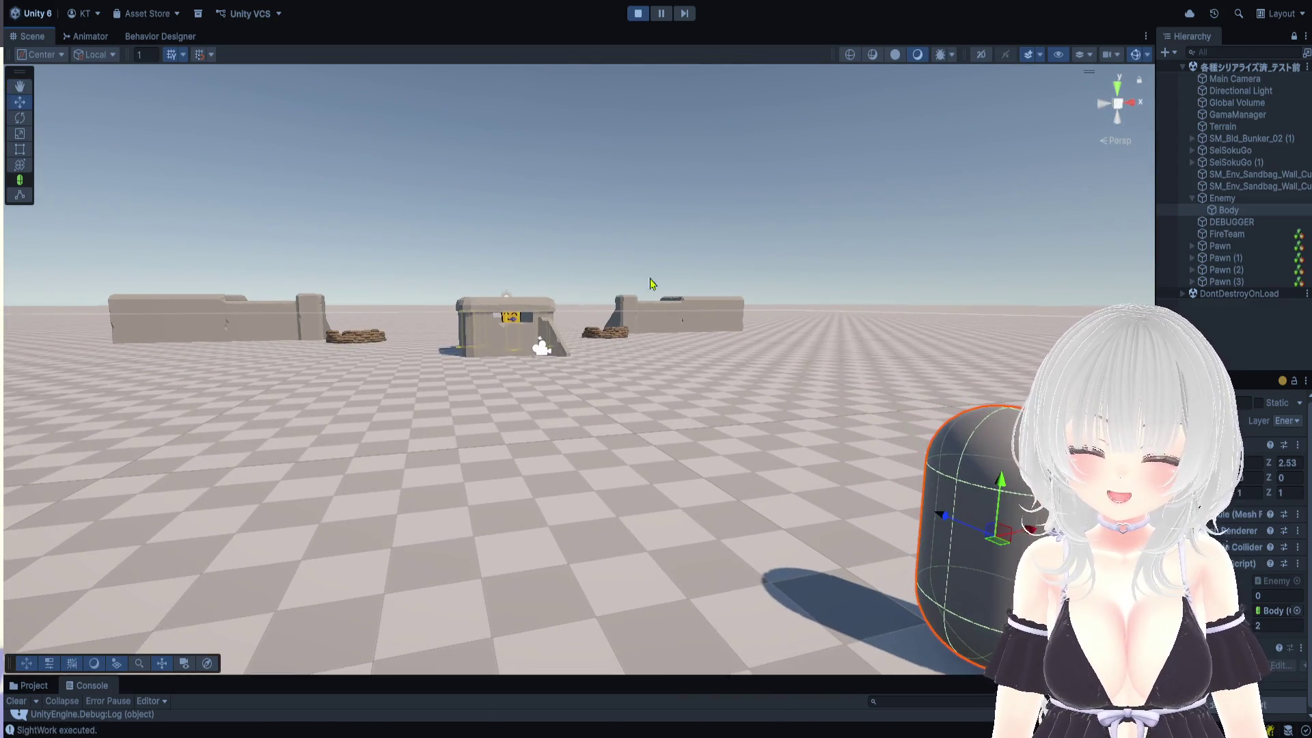
Pause the game and enlarge the Console to read its output
{"action": "left_click", "coordinate": [660, 13]}
{"action": "left_click_drag", "start_coordinate": [729, 673], "coordinate": [729, 203]}
{"action": "left_click", "coordinate": [960, 233]}
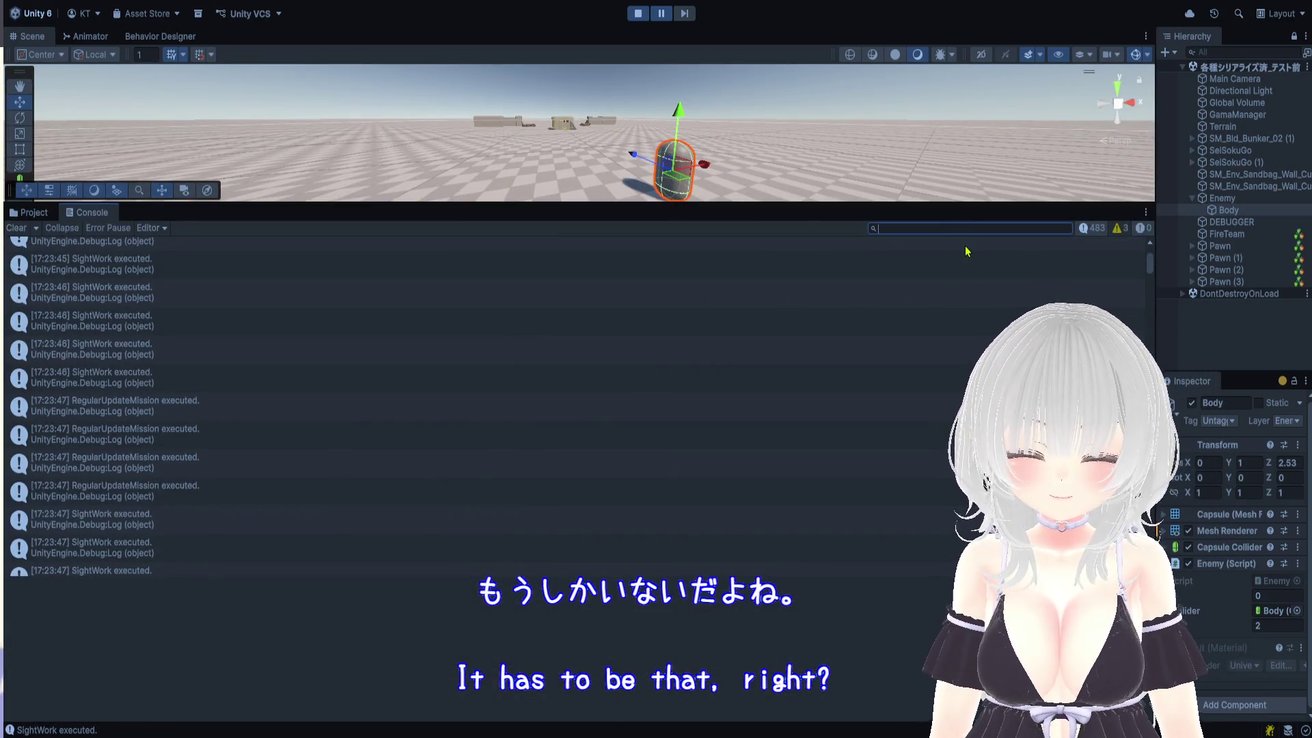
Filter the Console for 'visi', read a not-visible message's trace, and widen the Hierarchy
{"action": "type", "text": "eney"}
{"action": "key", "text": "BackSpace"}
{"action": "key", "text": "BackSpace"}
{"action": "key", "text": "BackSpace"}
{"action": "type", "text": "visi"}
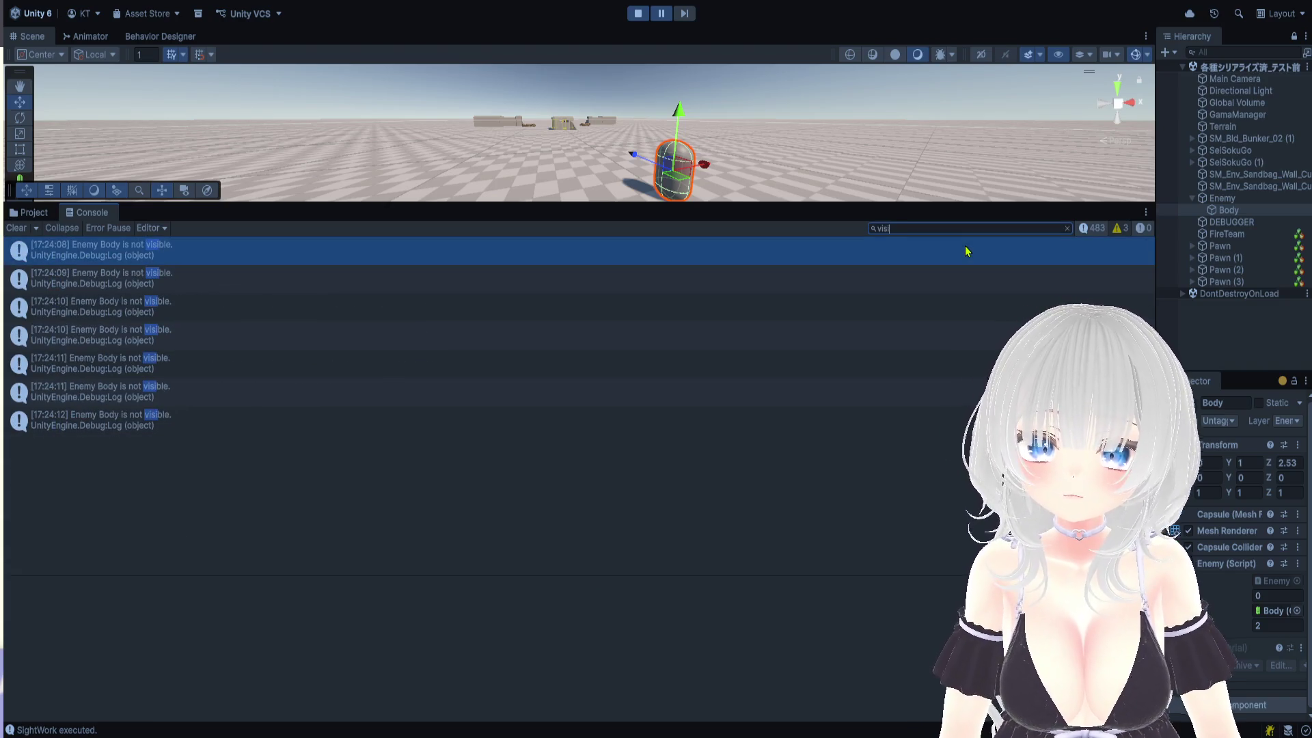
{"action": "left_click", "coordinate": [179, 290]}
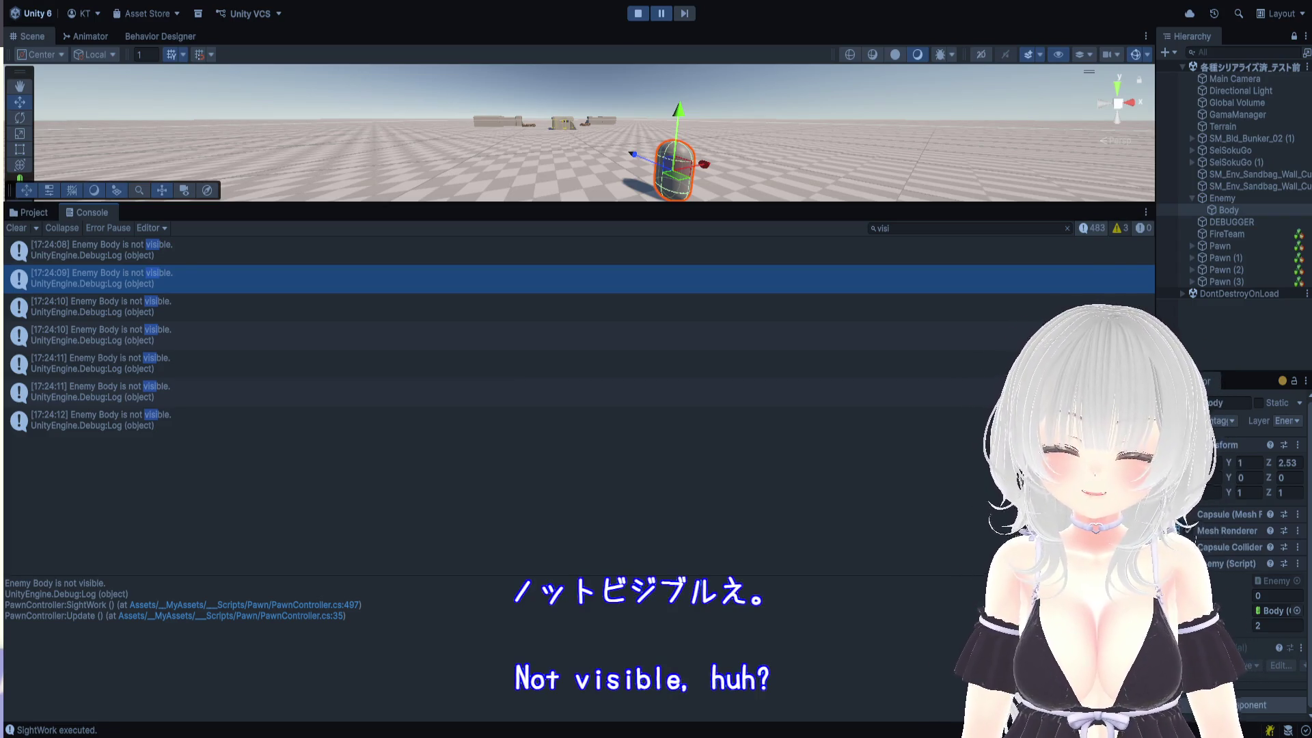
{"action": "left_click_drag", "start_coordinate": [879, 203], "coordinate": [879, 686]}
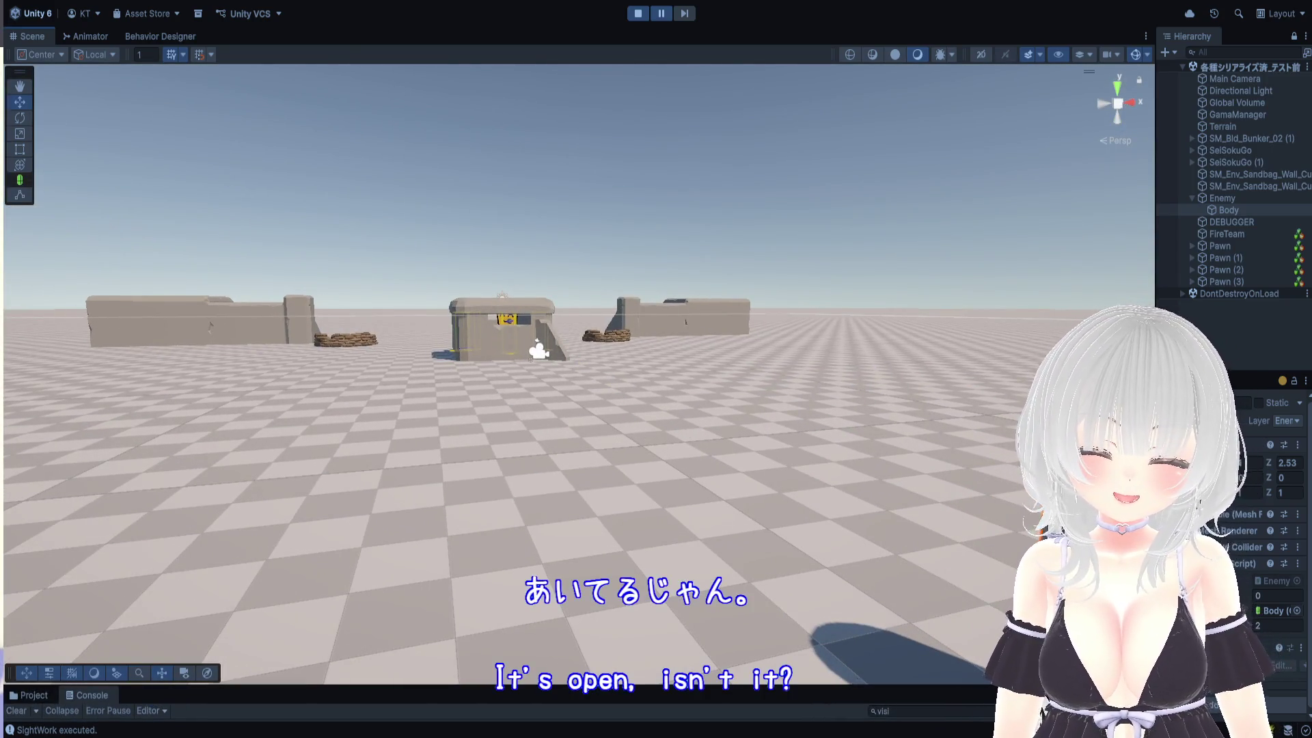
{"action": "left_click_drag", "start_coordinate": [1155, 383], "coordinate": [989, 383]}
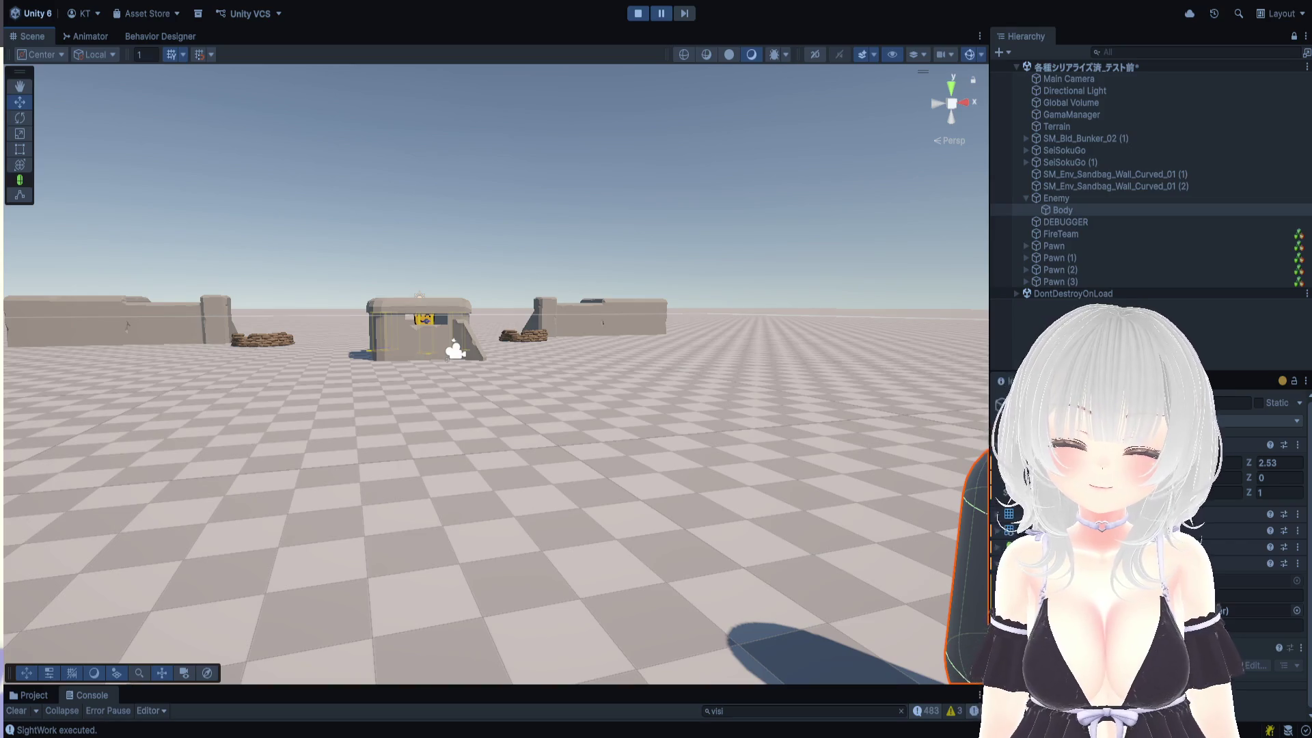
Exit Play mode, deselect Body, and expand SelSokuGo (1) in the Hierarchy
{"action": "left_click", "coordinate": [637, 14]}
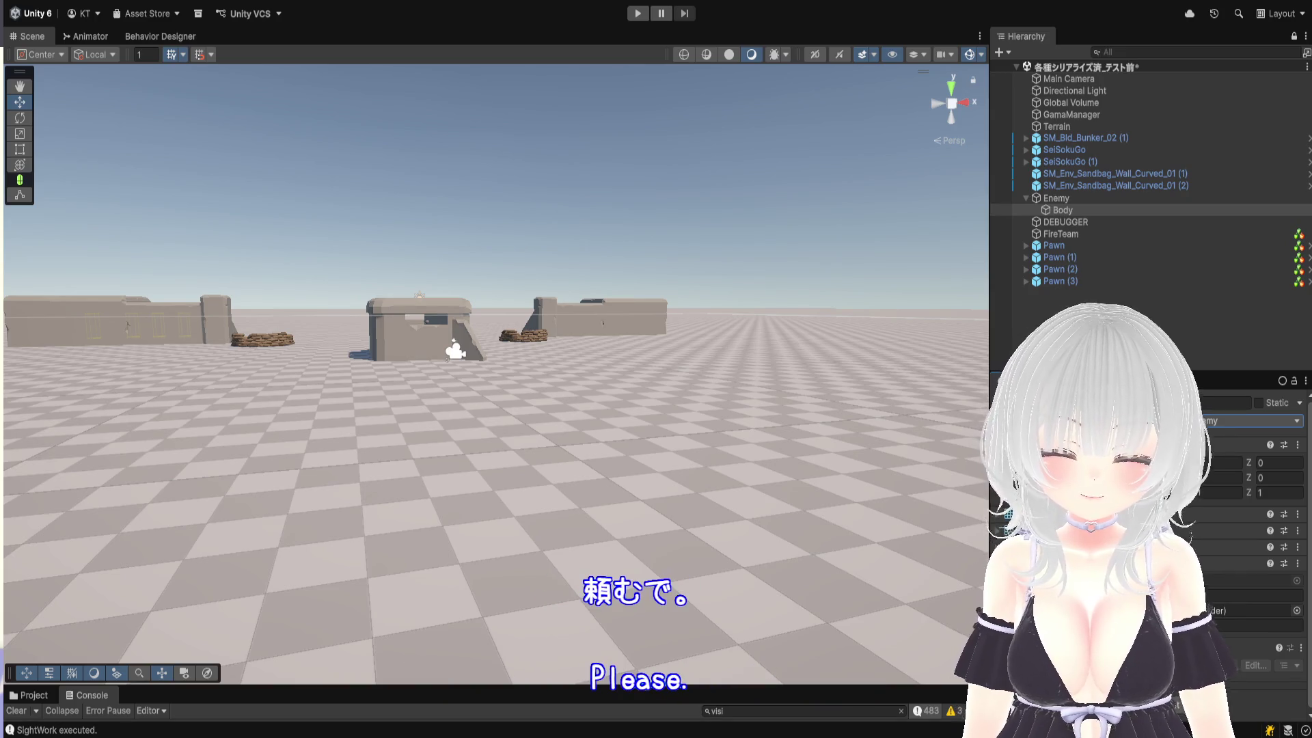
{"action": "key", "text": "shift+d"}
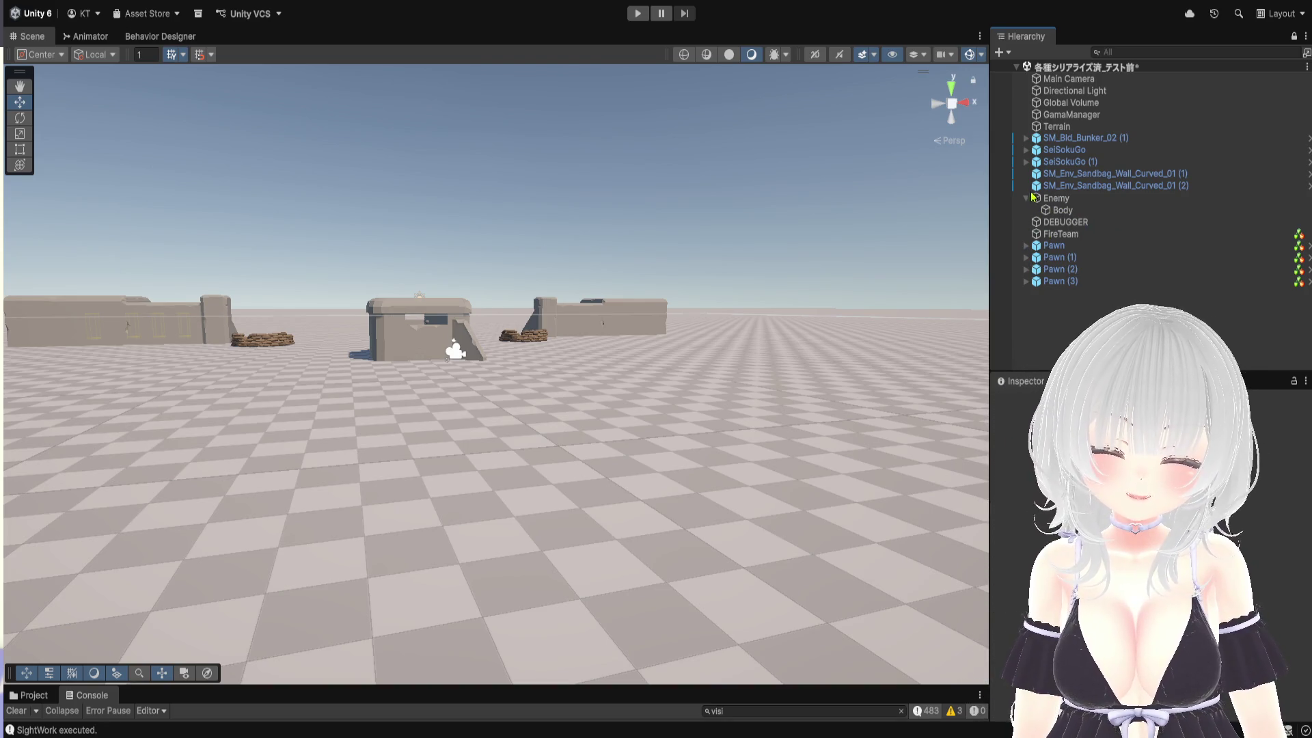
{"action": "left_click", "coordinate": [1025, 162]}
Collapse SelSokuGo (1), expand SM_Bld_Bunker_02 (1), and compare it with its Rotated Box Collider
{"action": "left_click", "coordinate": [1025, 162]}
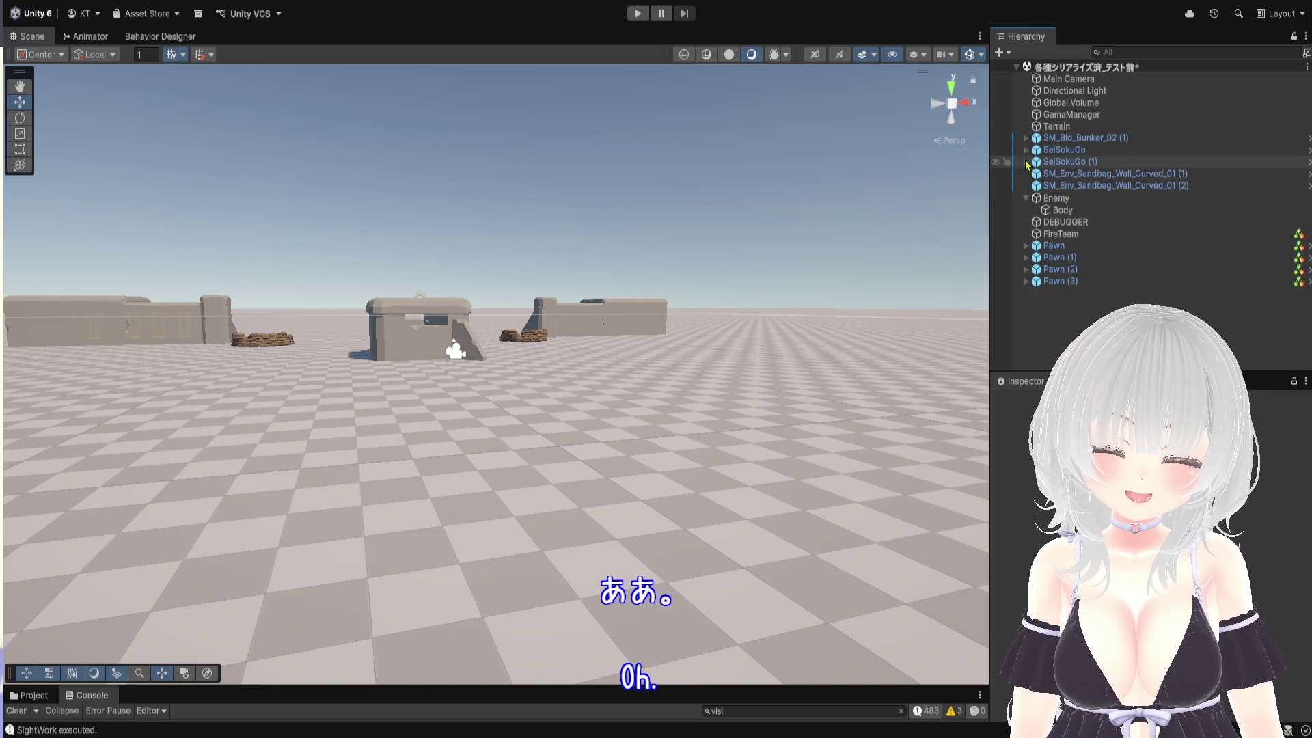
{"action": "left_click", "coordinate": [1026, 138]}
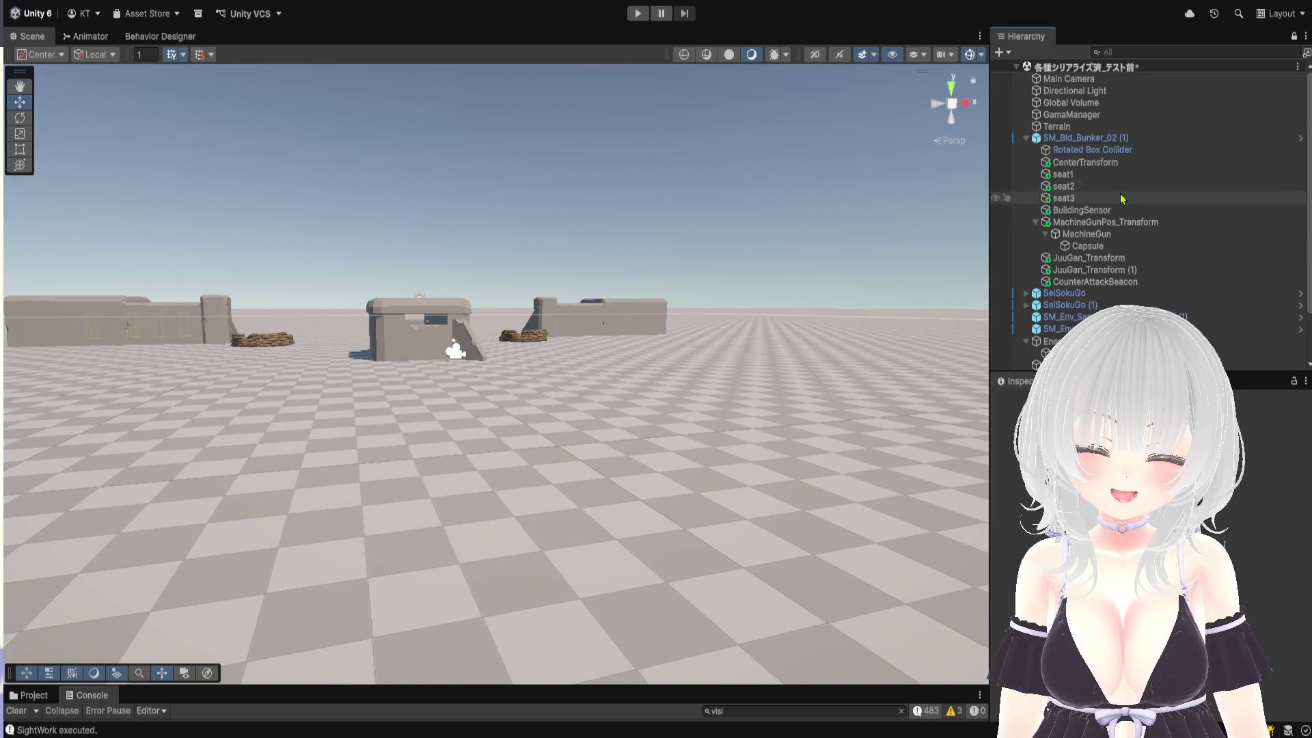
{"action": "left_click", "coordinate": [1135, 151]}
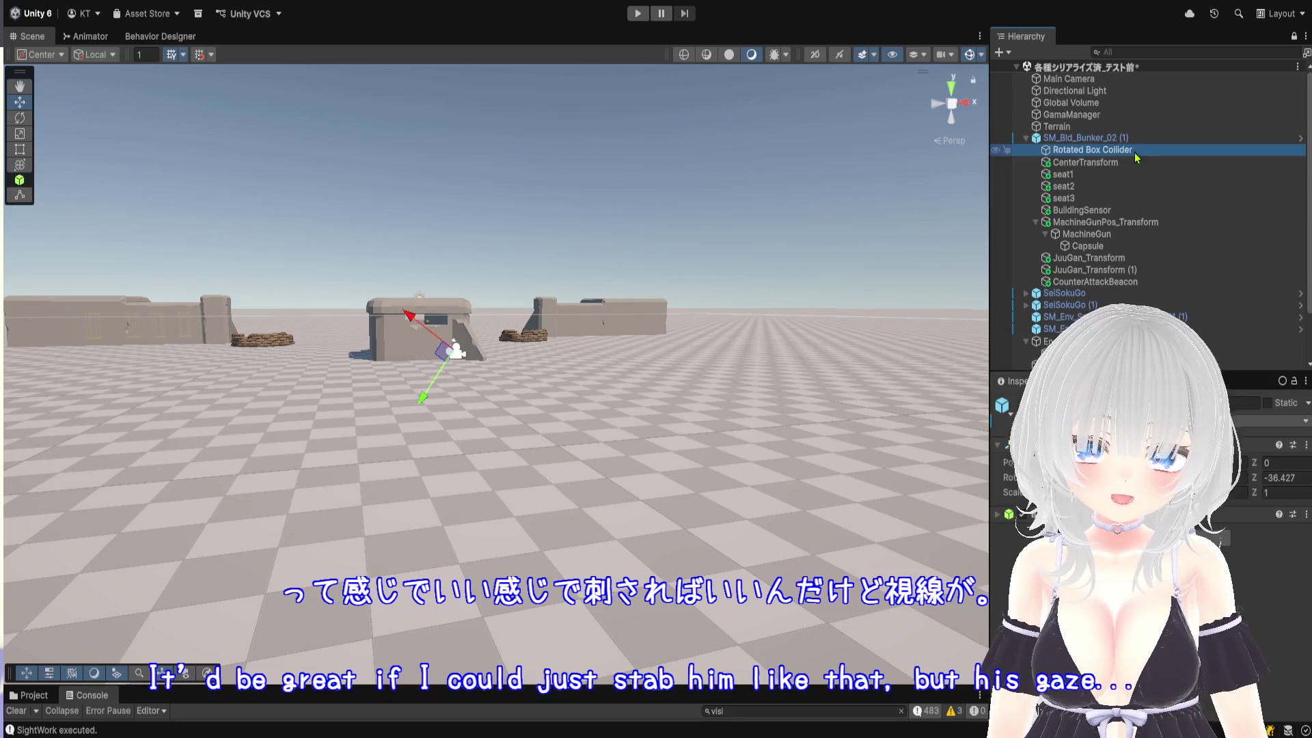
{"action": "left_click", "coordinate": [1129, 141]}
{"action": "scroll", "coordinate": [1148, 513], "scroll_direction": "down", "scroll_amount": 5}
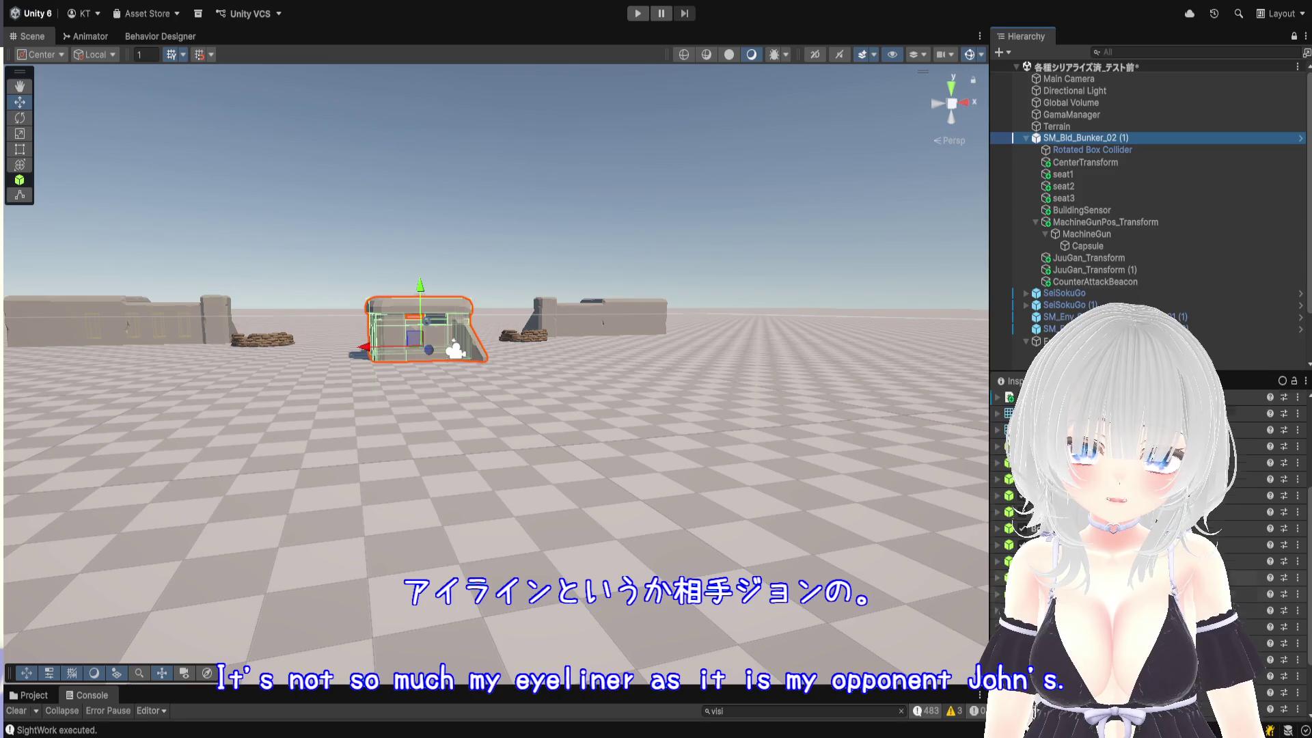
{"action": "scroll", "coordinate": [1291, 540], "scroll_direction": "up", "scroll_amount": 5}
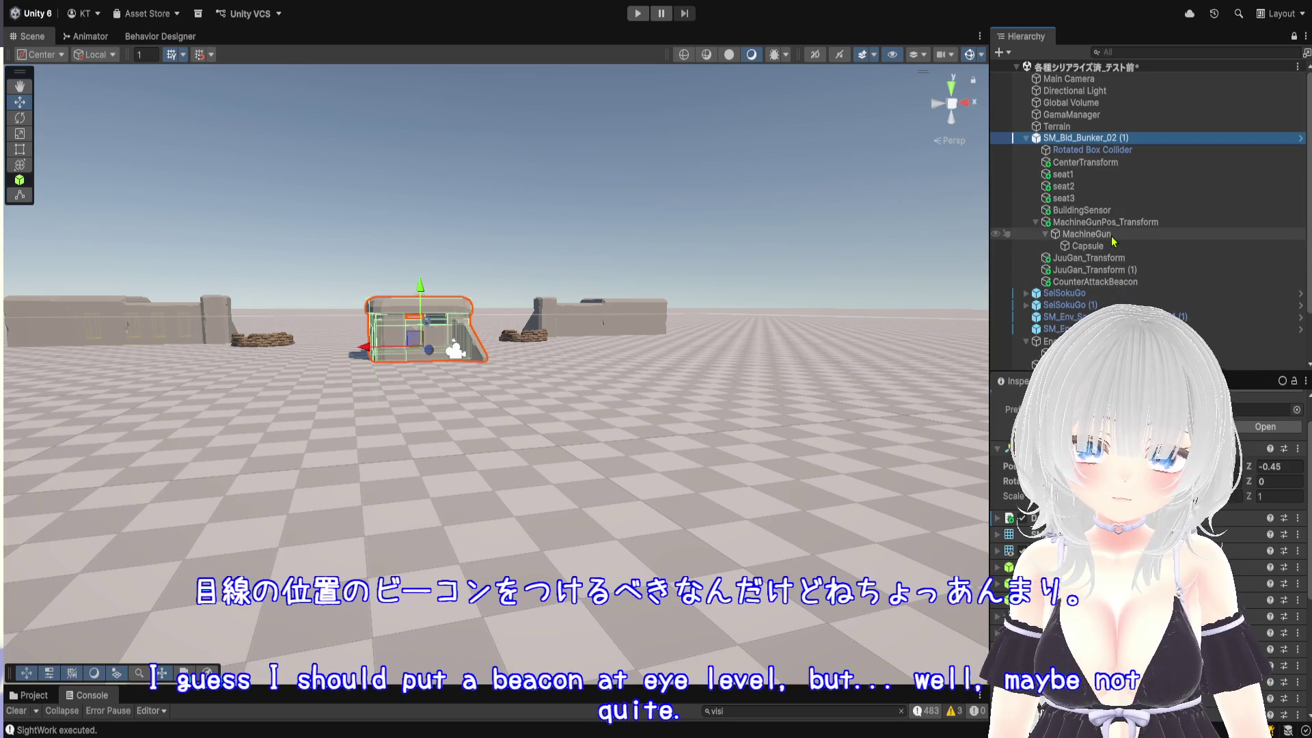
{"action": "left_click", "coordinate": [1096, 154]}
{"action": "left_click", "coordinate": [1091, 138]}
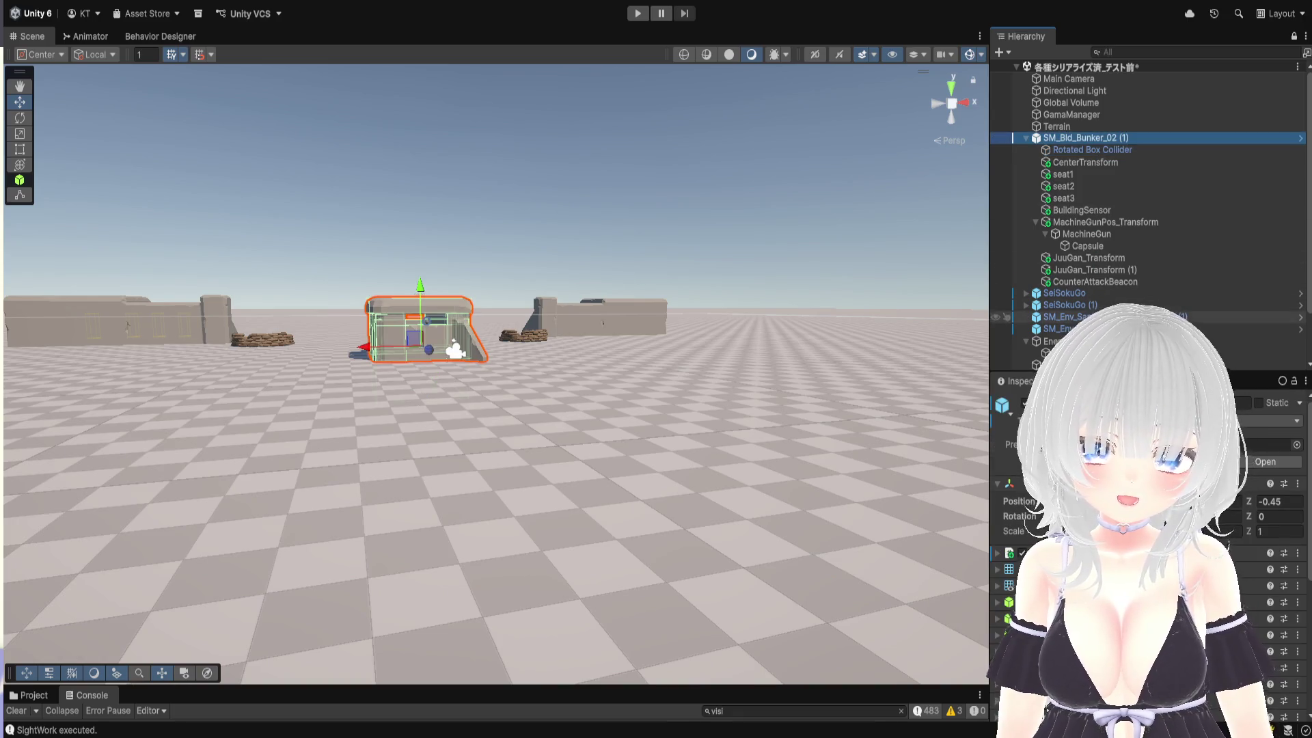
{"action": "left_click", "coordinate": [1089, 152]}
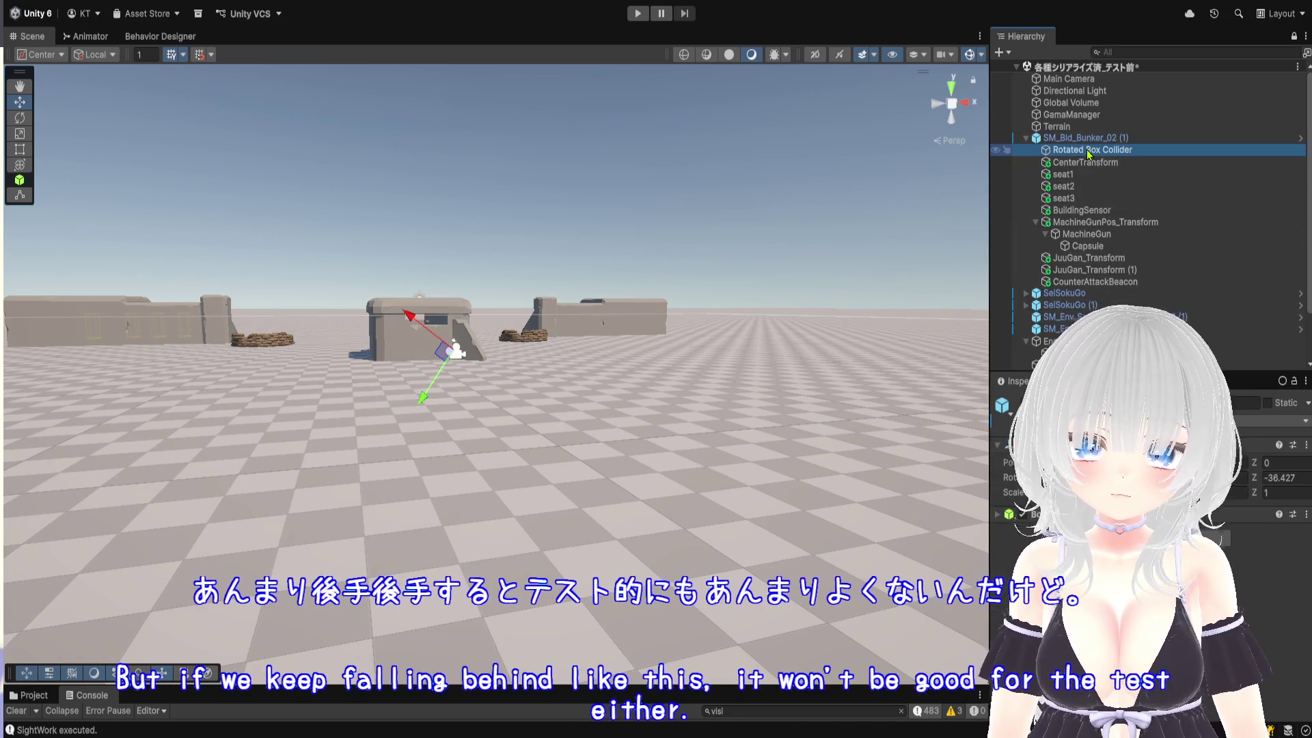
Frame the bunker's MachineGun in the Scene view, checking its Capsule and MachineGunPos_Transform
{"action": "left_click", "coordinate": [1100, 234]}
{"action": "double_click", "coordinate": [1102, 234]}
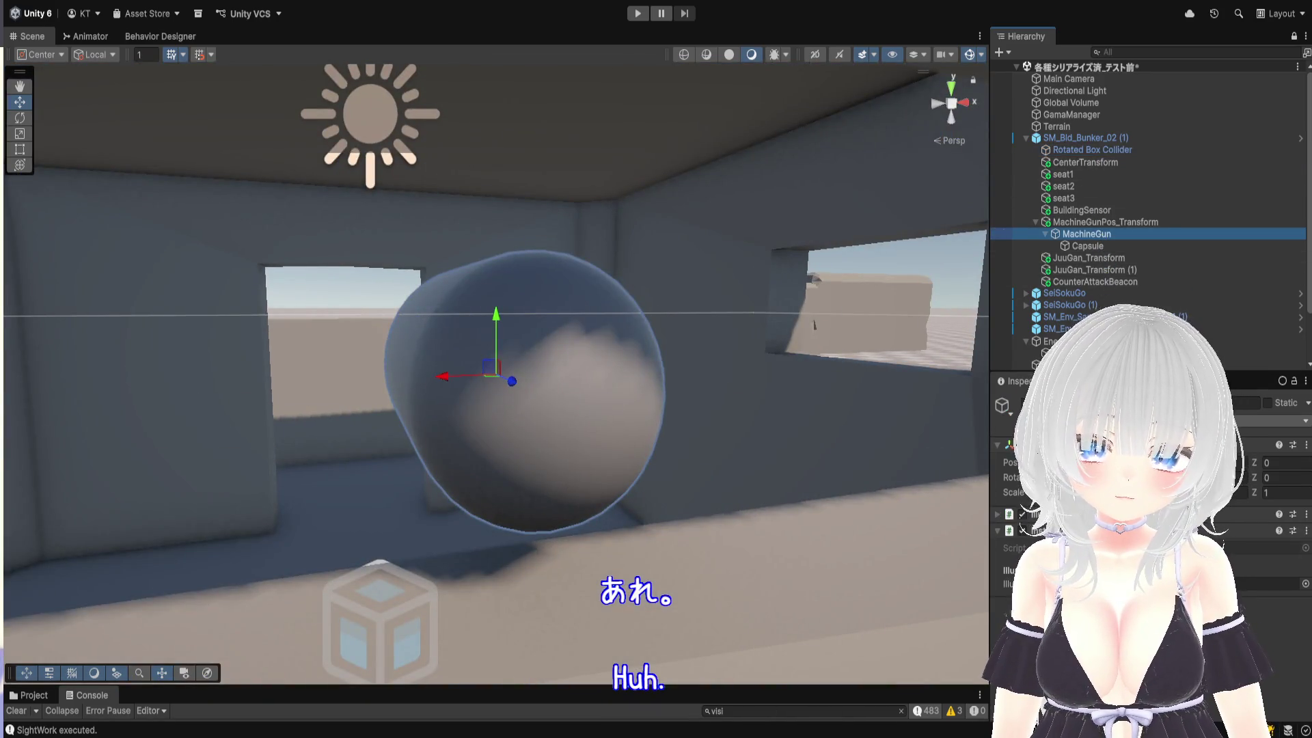
{"action": "left_click", "coordinate": [1087, 246]}
{"action": "left_click", "coordinate": [1087, 234]}
{"action": "left_click", "coordinate": [1093, 222]}
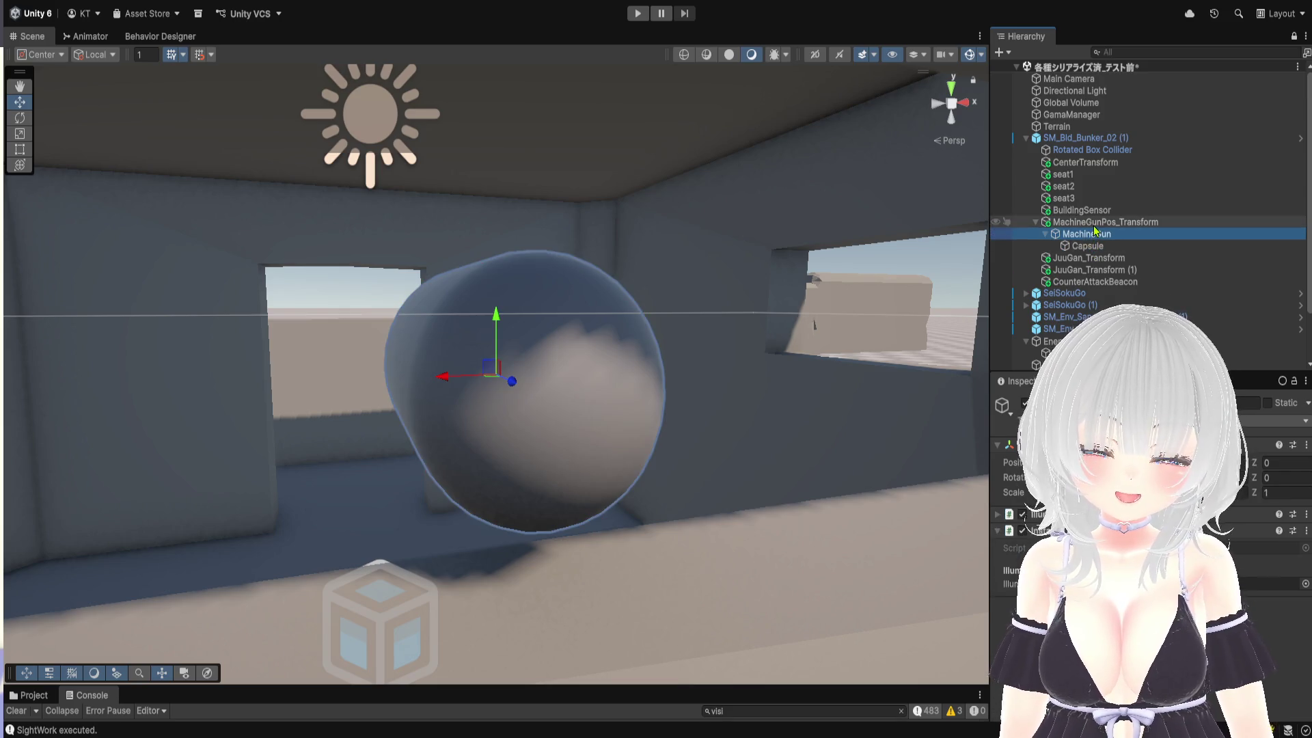
Make the Console panel taller, then shrink it back to enlarge the Scene view
{"action": "scroll", "coordinate": [777, 350], "scroll_direction": "down", "scroll_amount": 10}
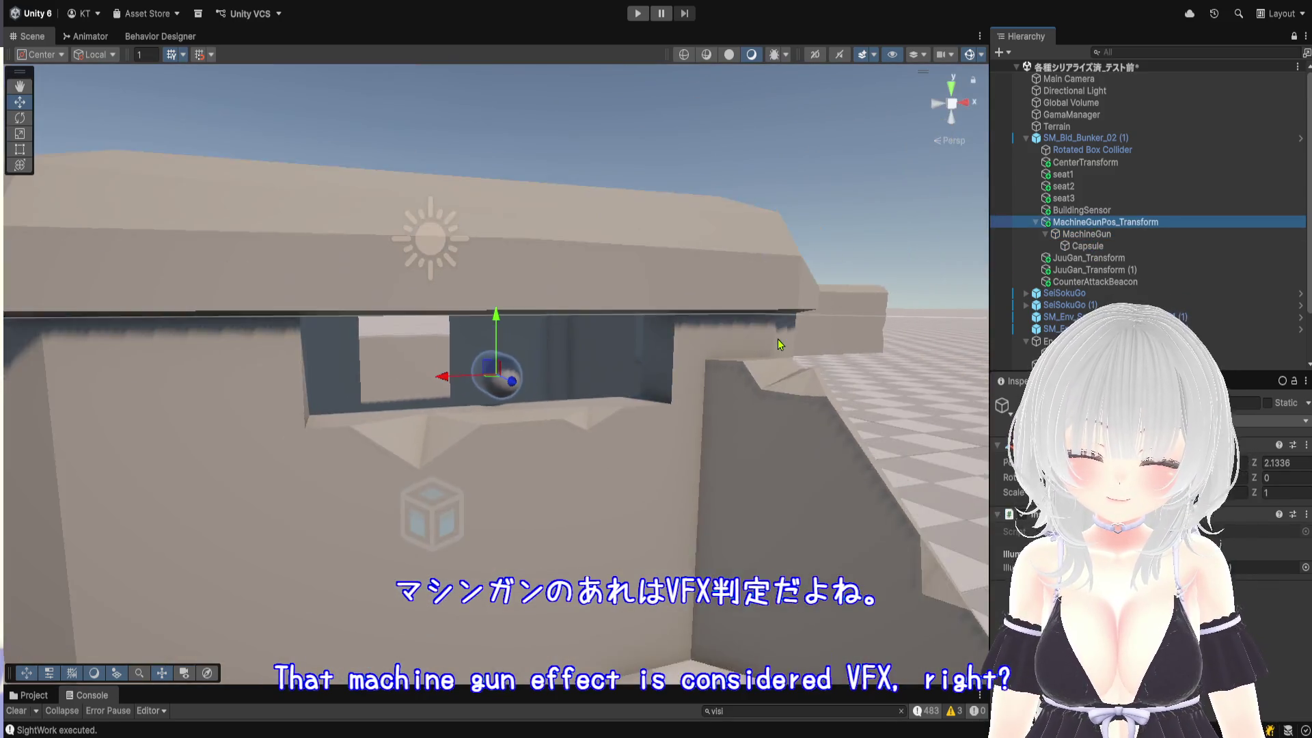
{"action": "scroll", "coordinate": [777, 350], "scroll_direction": "down", "scroll_amount": 5}
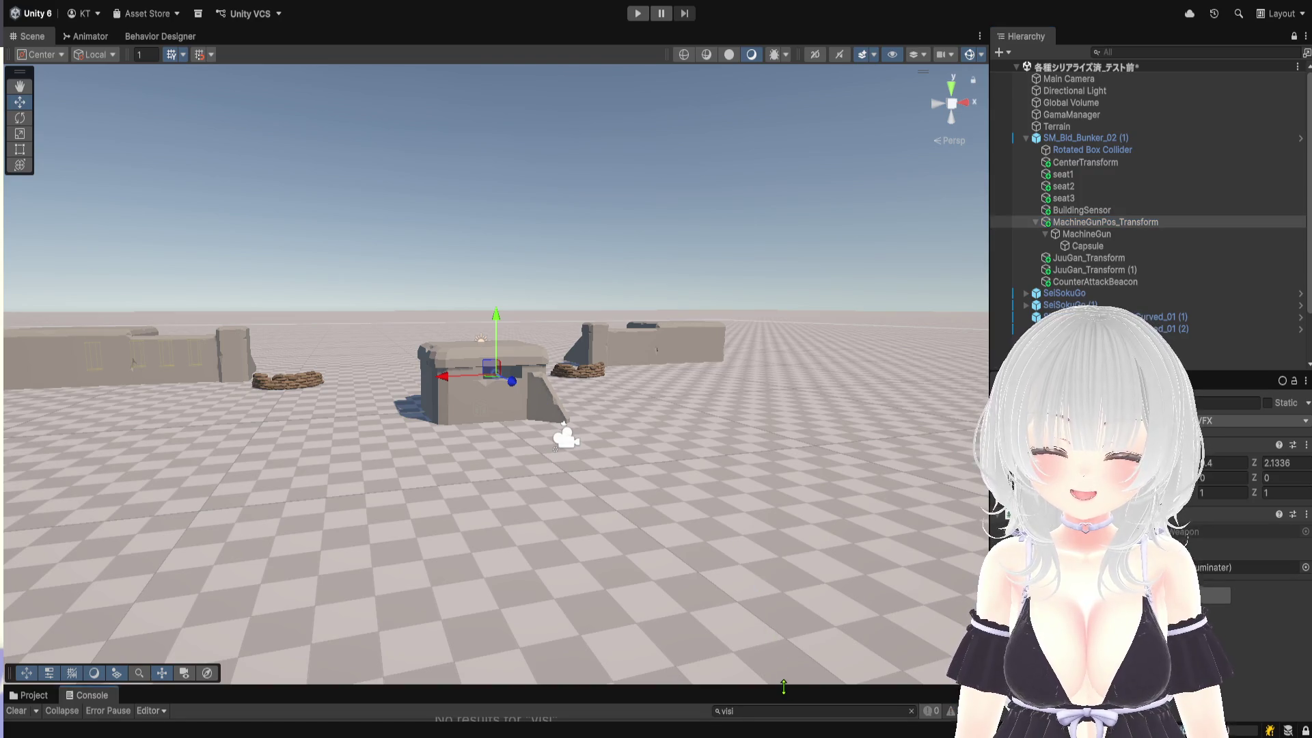
{"action": "left_click_drag", "start_coordinate": [786, 686], "coordinate": [776, 506]}
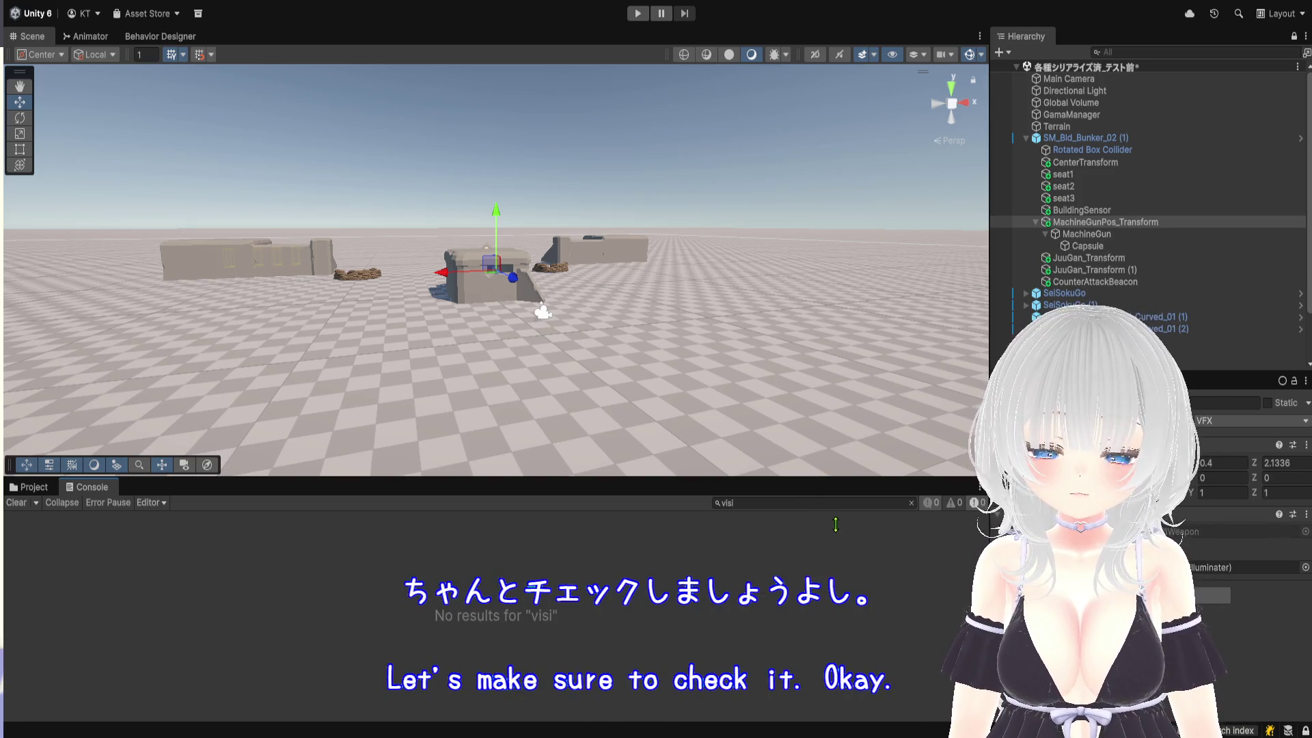
{"action": "left_click_drag", "start_coordinate": [862, 478], "coordinate": [851, 717]}
Enter Play mode and orbit the Scene view to look down over the bunkers
{"action": "left_click", "coordinate": [638, 13]}
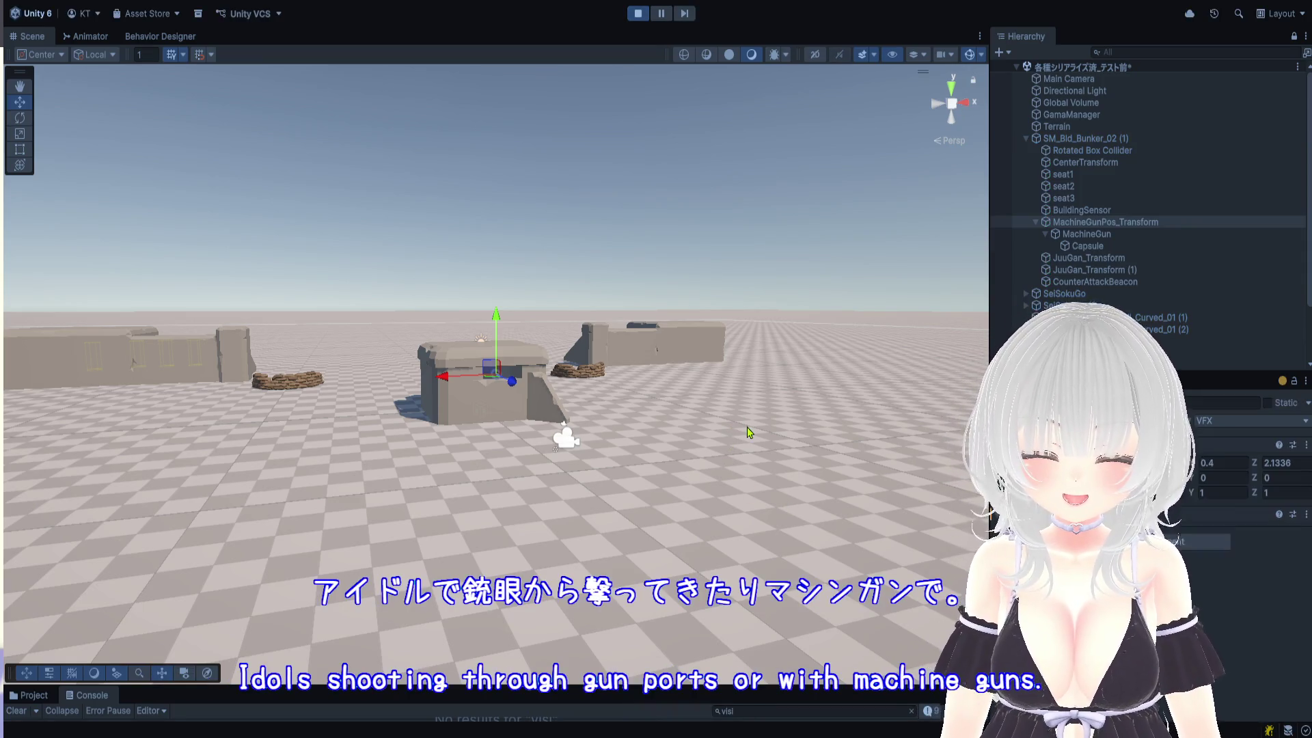
{"action": "scroll", "coordinate": [725, 446], "scroll_direction": "down", "scroll_amount": 3}
{"action": "scroll", "coordinate": [725, 445], "scroll_direction": "down", "scroll_amount": 3}
{"action": "left_click", "coordinate": [610, 276]}
{"action": "scroll", "coordinate": [718, 520], "scroll_direction": "up", "scroll_amount": 2}
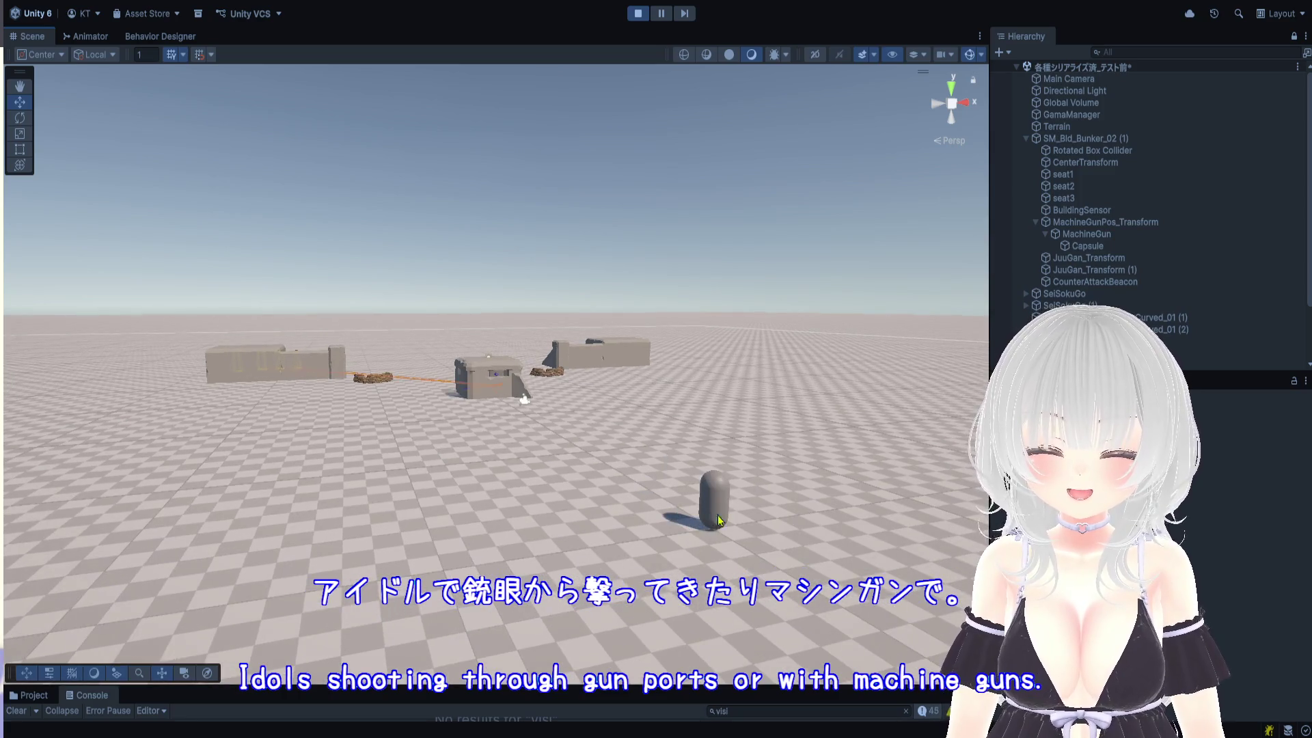
{"action": "left_click_drag", "start_coordinate": [718, 521], "coordinate": [691, 597]}
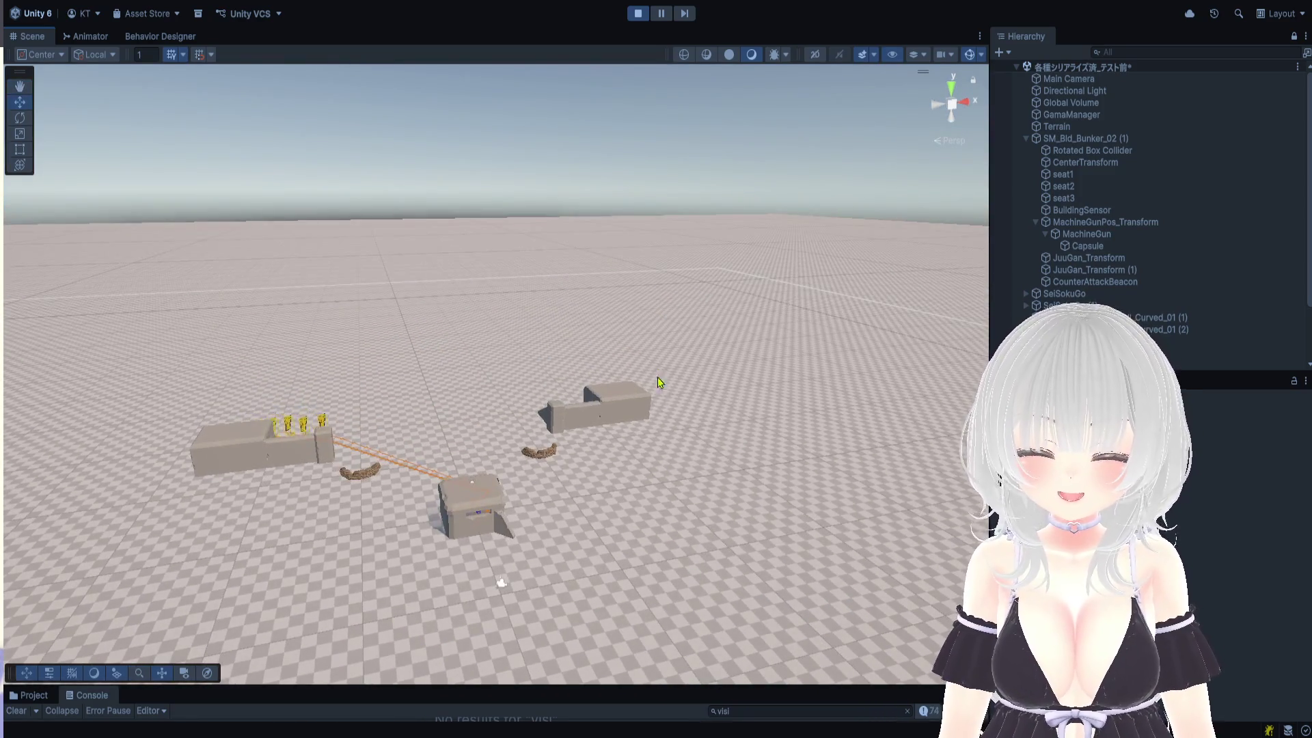
{"action": "left_click_drag", "start_coordinate": [658, 377], "coordinate": [662, 444]}
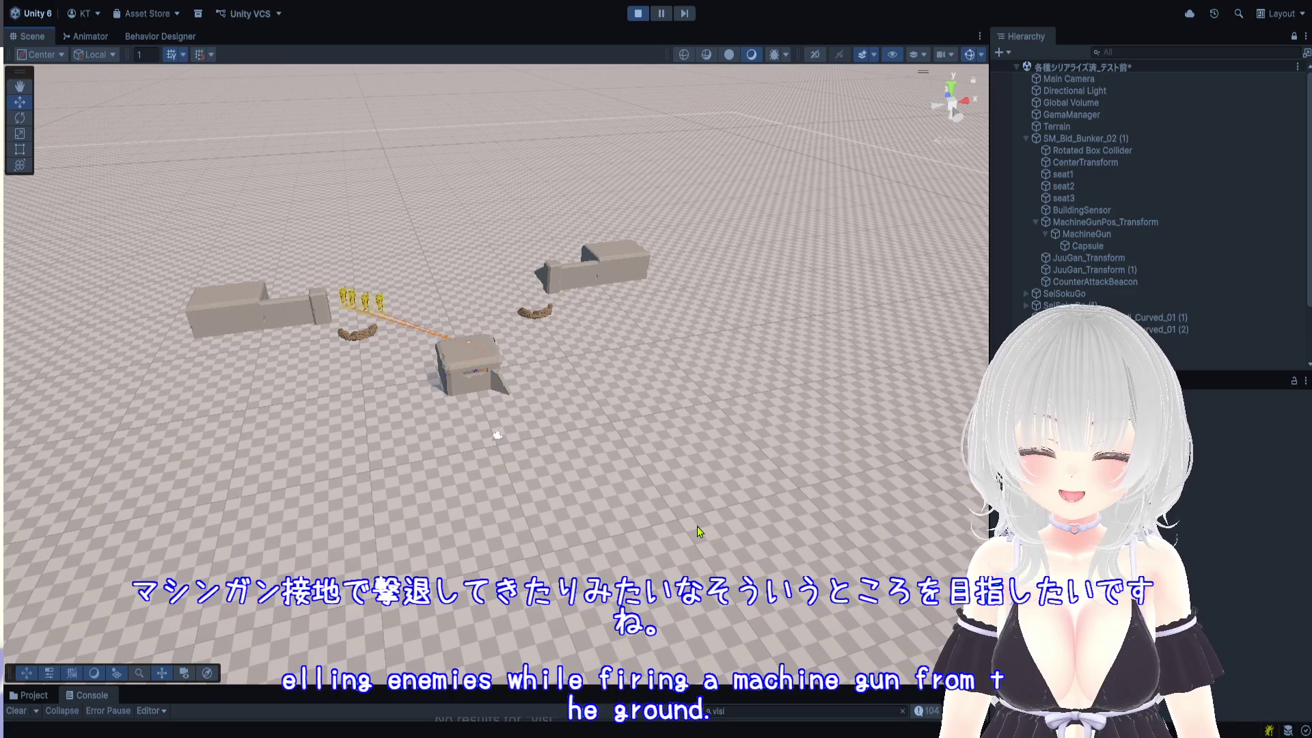
{"action": "mouse_move", "coordinate": [698, 530]}
{"action": "left_mouse_down"}
{"action": "mouse_move", "coordinate": [670, 293]}
{"action": "mouse_move", "coordinate": [693, 393]}
{"action": "mouse_move", "coordinate": [689, 336]}
{"action": "mouse_move", "coordinate": [736, 418]}
{"action": "mouse_move", "coordinate": [704, 408]}
{"action": "left_mouse_up"}
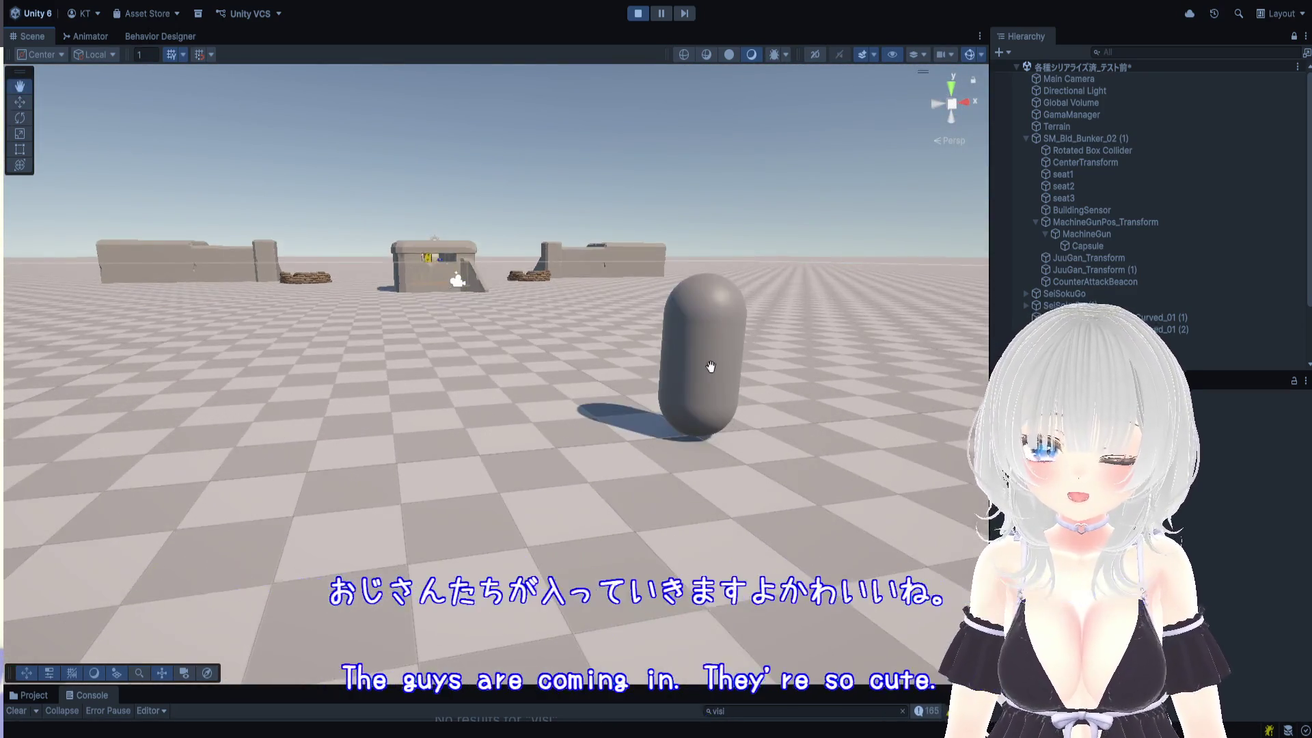
{"action": "scroll", "coordinate": [714, 420], "scroll_direction": "up", "scroll_amount": 3}
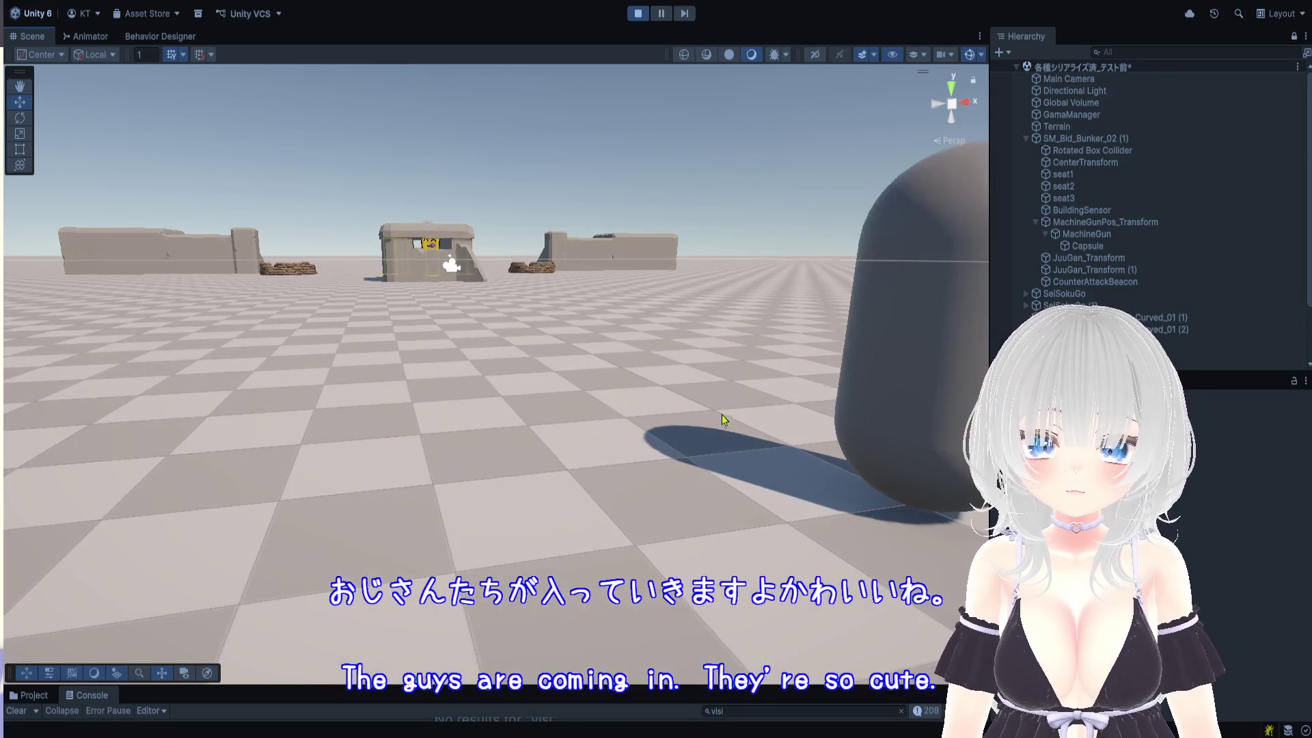
{"action": "scroll", "coordinate": [732, 424], "scroll_direction": "down", "scroll_amount": 4}
Select the moving enemy capsule, pause the game, and enlarge the Console to read its logs
{"action": "left_click", "coordinate": [669, 378]}
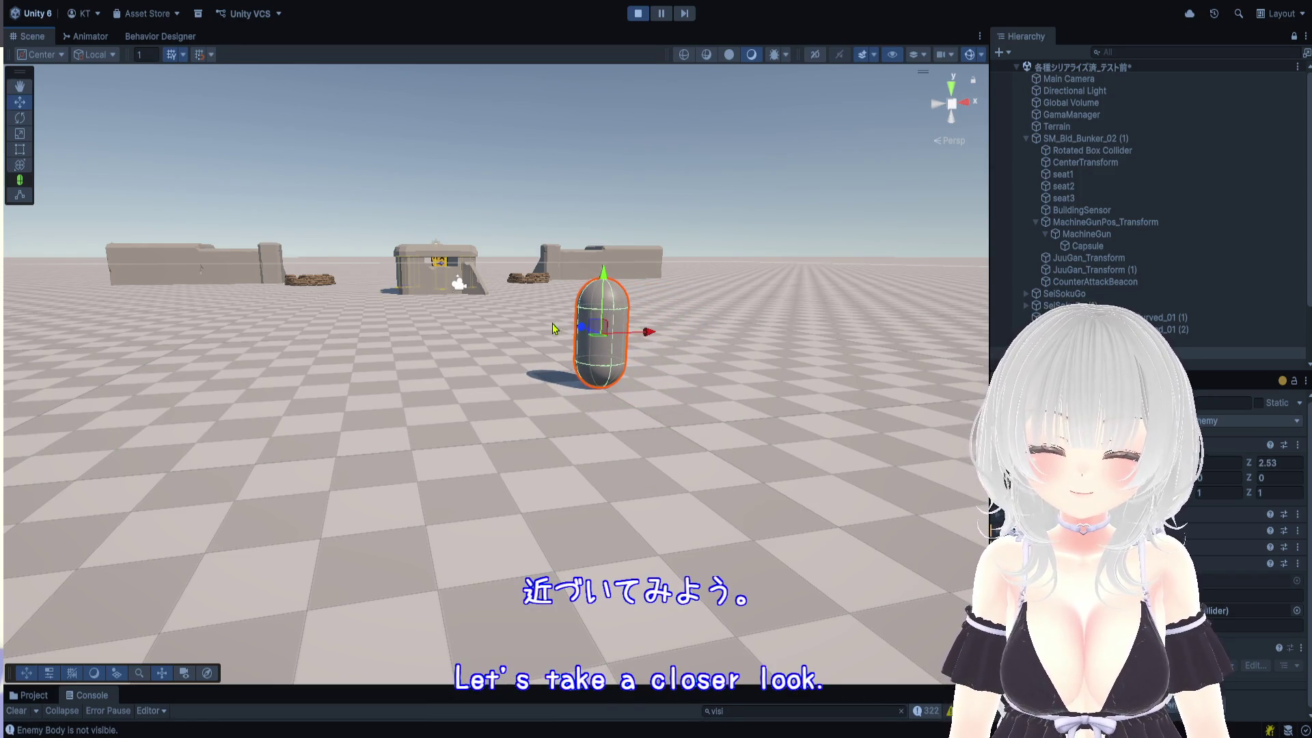
{"action": "scroll", "coordinate": [555, 395], "scroll_direction": "up", "scroll_amount": 2}
{"action": "scroll", "coordinate": [641, 462], "scroll_direction": "up", "scroll_amount": 2}
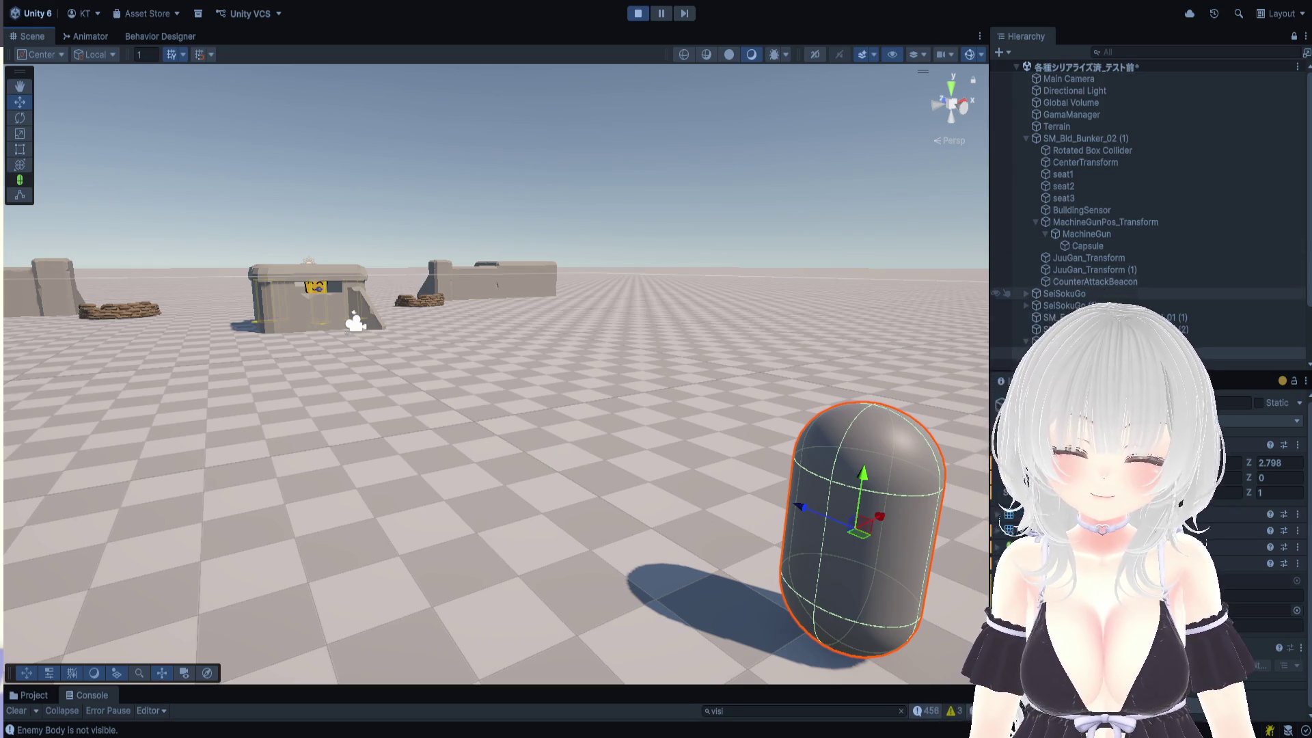
{"action": "left_click", "coordinate": [661, 13]}
{"action": "mouse_move", "coordinate": [840, 685]}
{"action": "left_mouse_down"}
{"action": "mouse_move", "coordinate": [821, 302]}
{"action": "mouse_move", "coordinate": [745, 276]}
{"action": "left_mouse_up"}
{"action": "scroll", "coordinate": [212, 370], "scroll_direction": "down", "scroll_amount": 3}
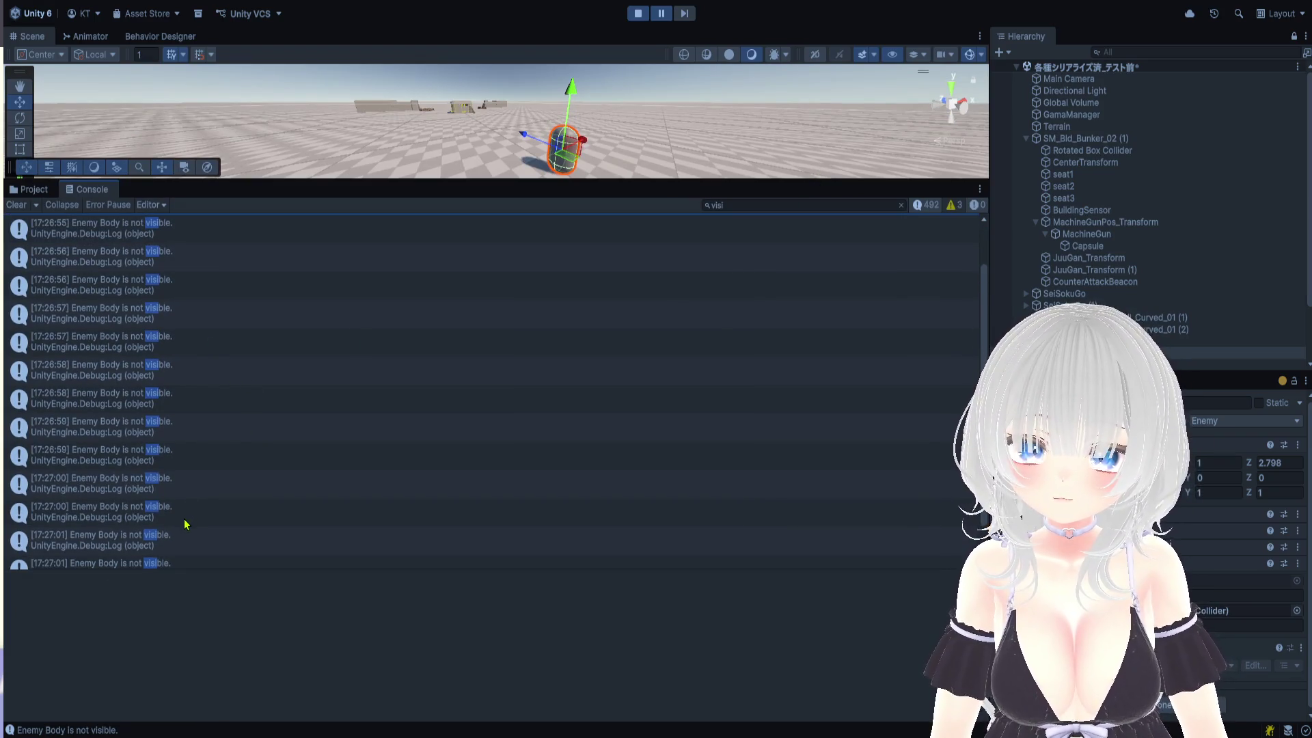
{"action": "scroll", "coordinate": [185, 528], "scroll_direction": "up", "scroll_amount": 3}
Show the 17:26:56 'Enemy Body is not visible' log's stack trace, pointing to PawnController.SightWork
{"action": "left_click", "coordinate": [134, 308]}
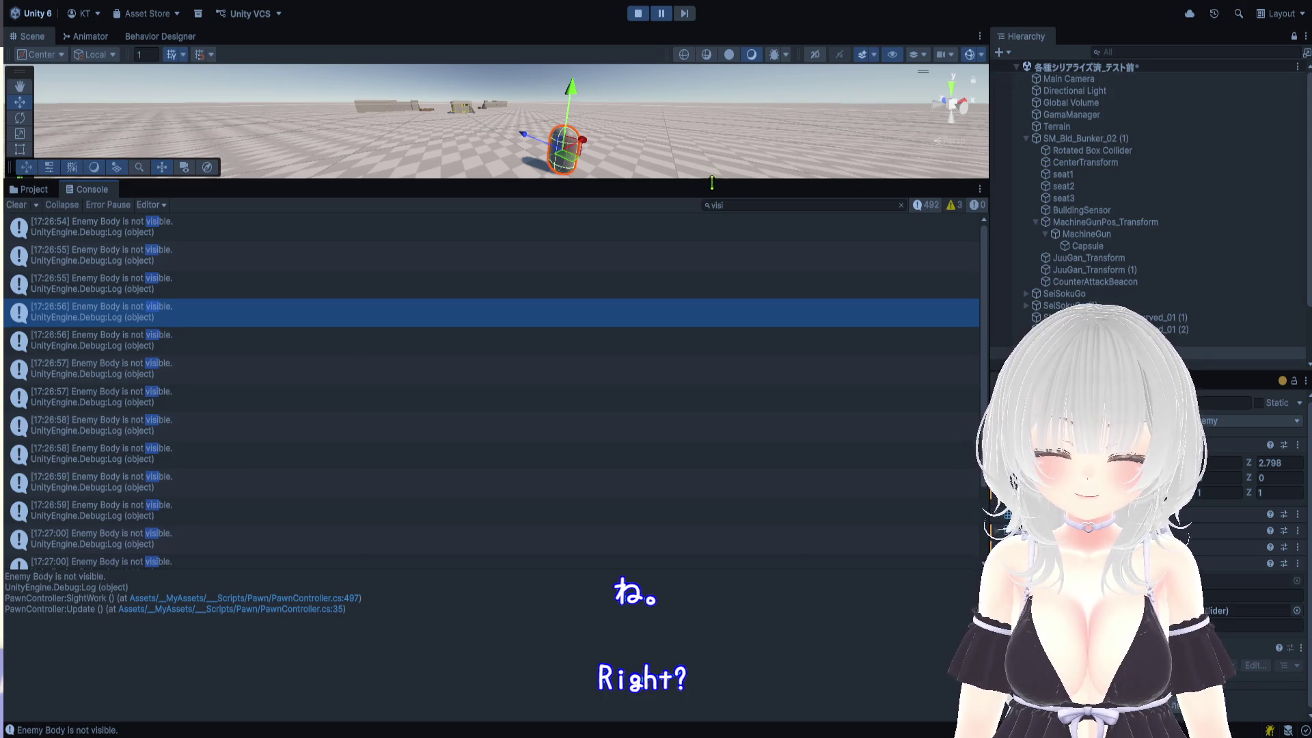
{"action": "left_click_drag", "start_coordinate": [711, 180], "coordinate": [714, 382]}
{"action": "left_click", "coordinate": [637, 13]}
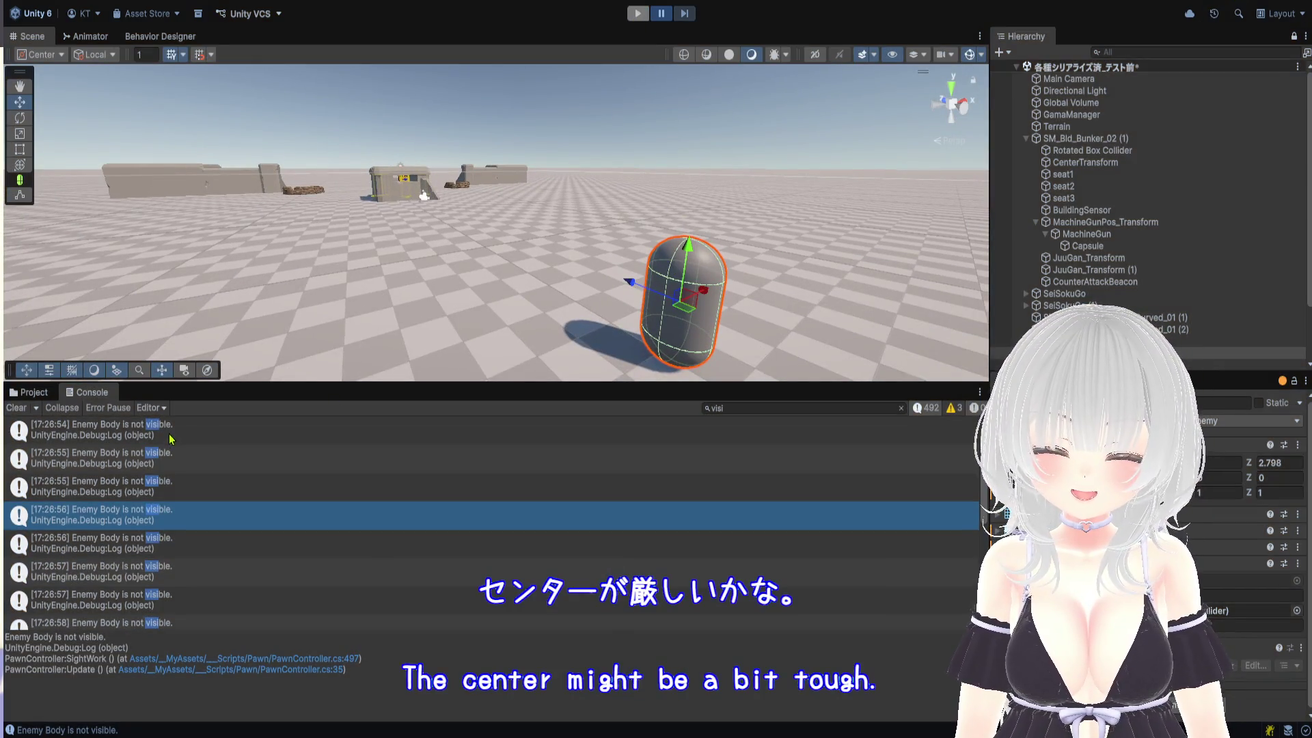
{"action": "scroll", "coordinate": [1120, 274], "scroll_direction": "down", "scroll_amount": 2}
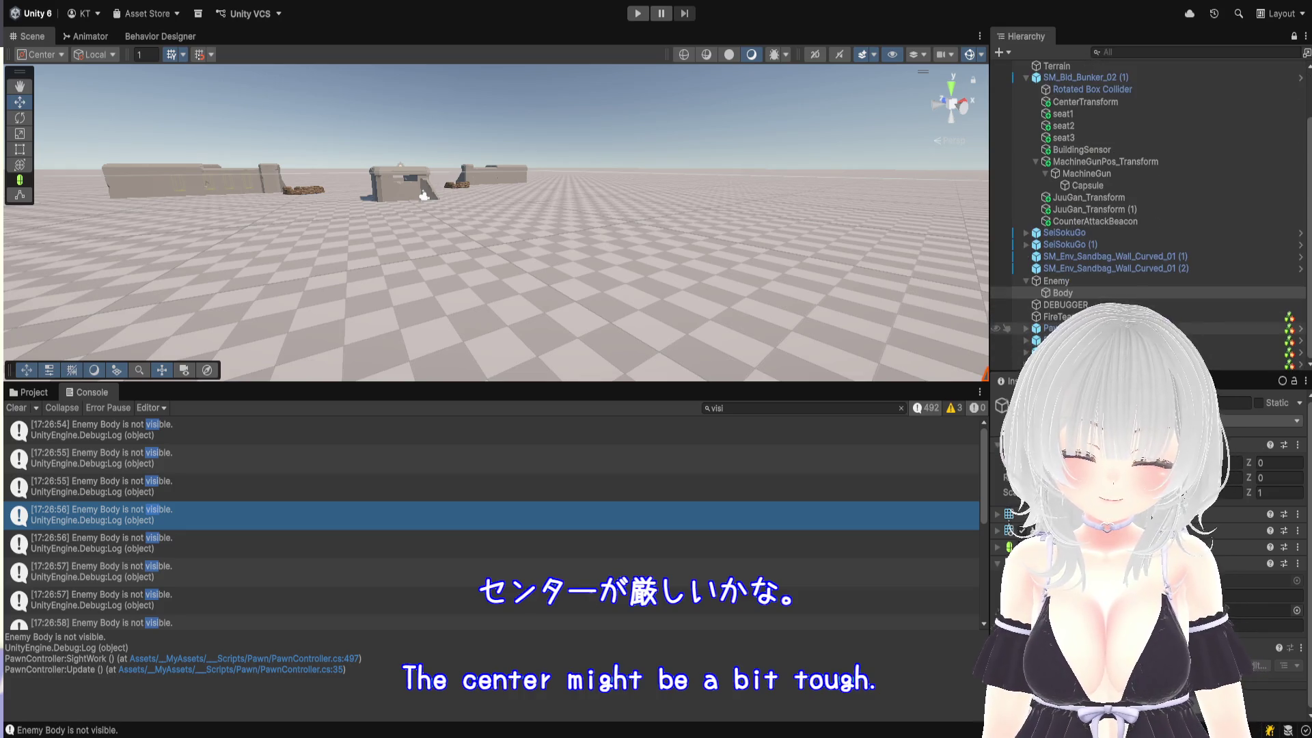
{"action": "left_click", "coordinate": [1121, 328]}
{"action": "double_click", "coordinate": [1121, 329]}
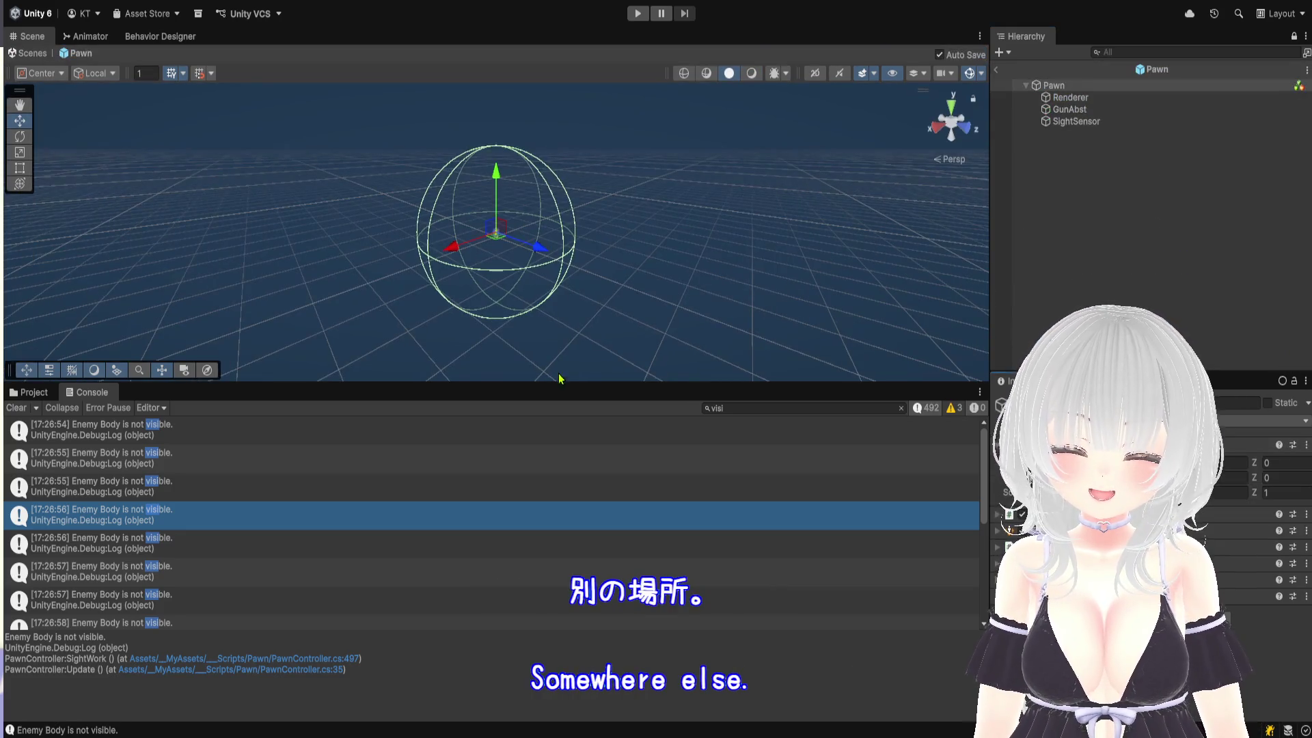
{"action": "left_click_drag", "start_coordinate": [567, 395], "coordinate": [567, 510]}
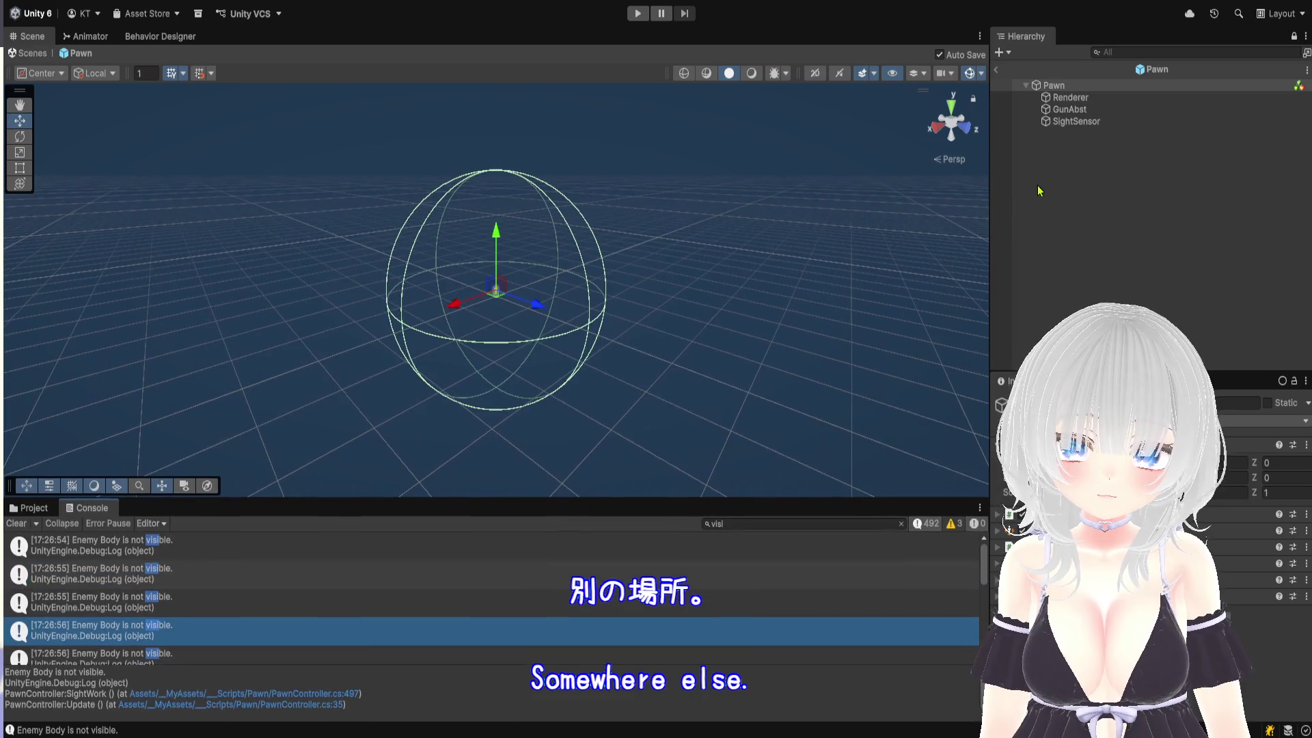
{"action": "left_click", "coordinate": [1082, 123]}
{"action": "left_click", "coordinate": [1083, 110]}
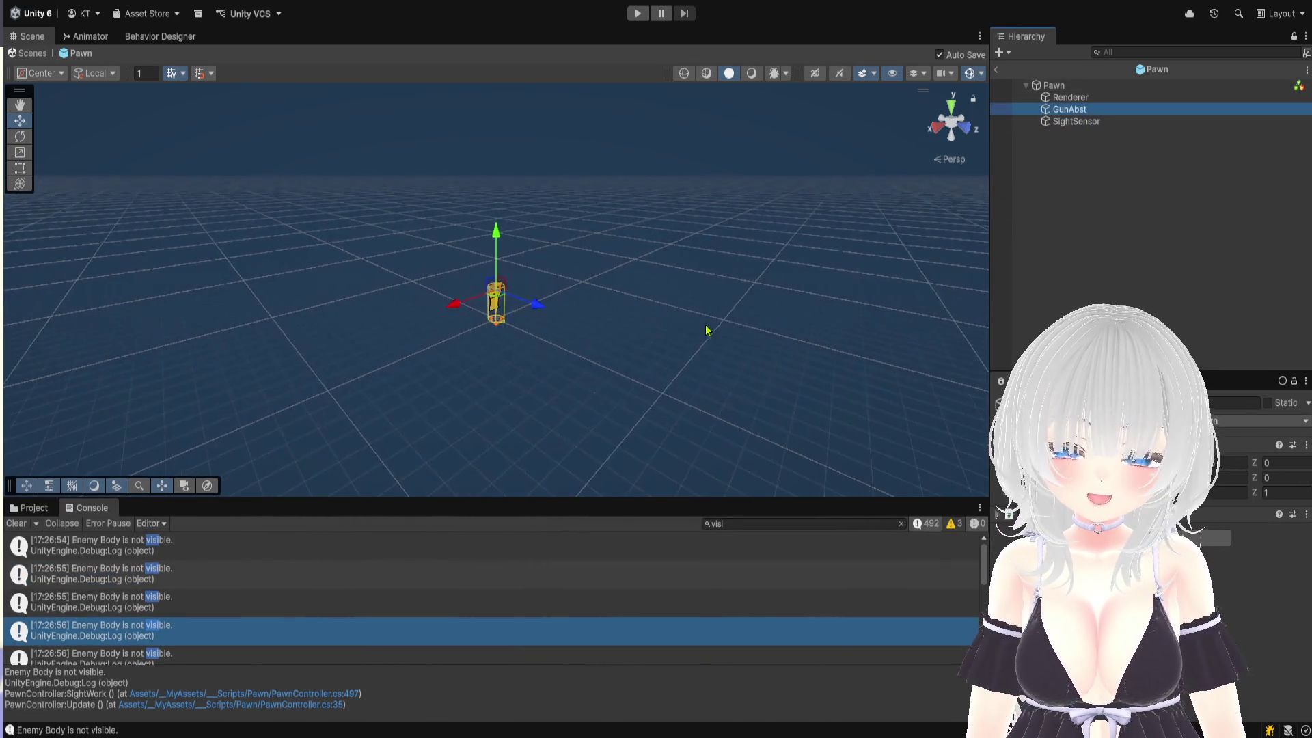
{"action": "scroll", "coordinate": [686, 314], "scroll_direction": "up", "scroll_amount": 10}
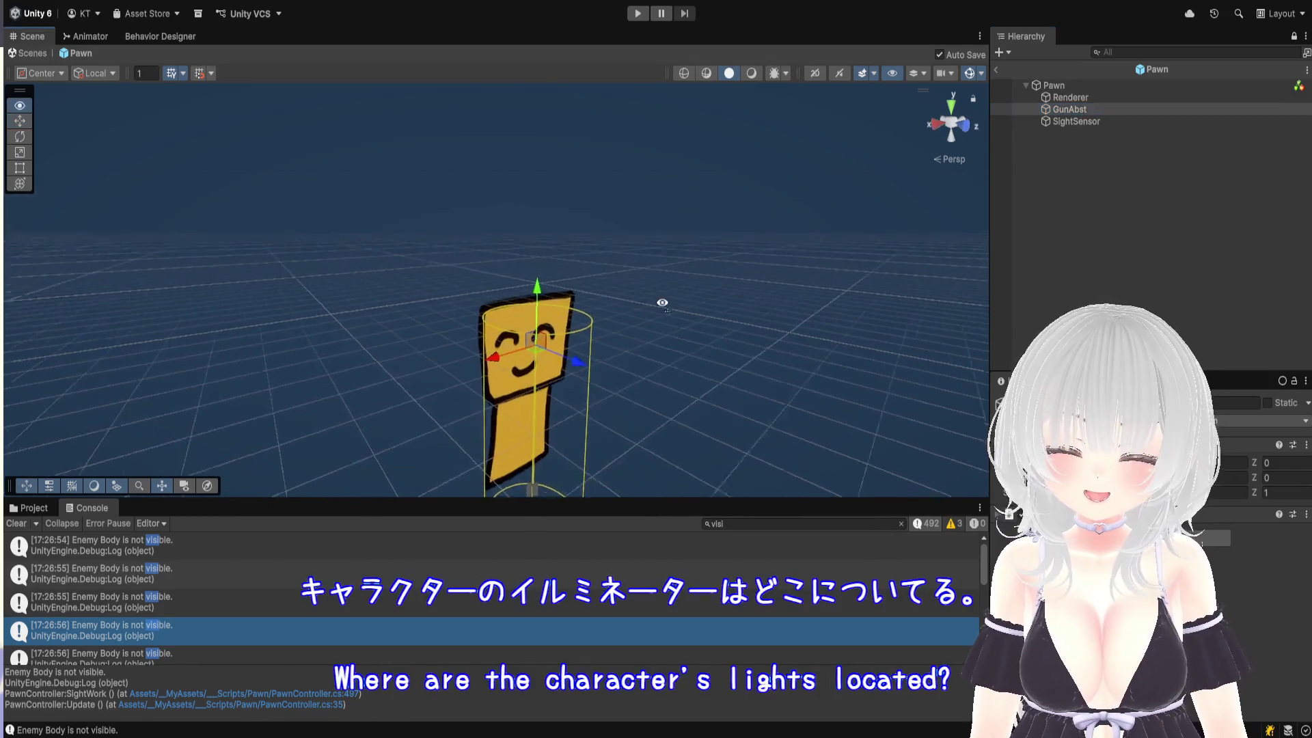
{"action": "mouse_move", "coordinate": [523, 158]}
{"action": "left_mouse_down"}
{"action": "mouse_move", "coordinate": [560, 193]}
{"action": "mouse_move", "coordinate": [566, 293]}
{"action": "mouse_move", "coordinate": [504, 268]}
{"action": "mouse_move", "coordinate": [600, 318]}
{"action": "mouse_move", "coordinate": [562, 317]}
{"action": "mouse_move", "coordinate": [587, 325]}
{"action": "left_mouse_up"}
{"action": "scroll", "coordinate": [520, 280], "scroll_direction": "up", "scroll_amount": 3}
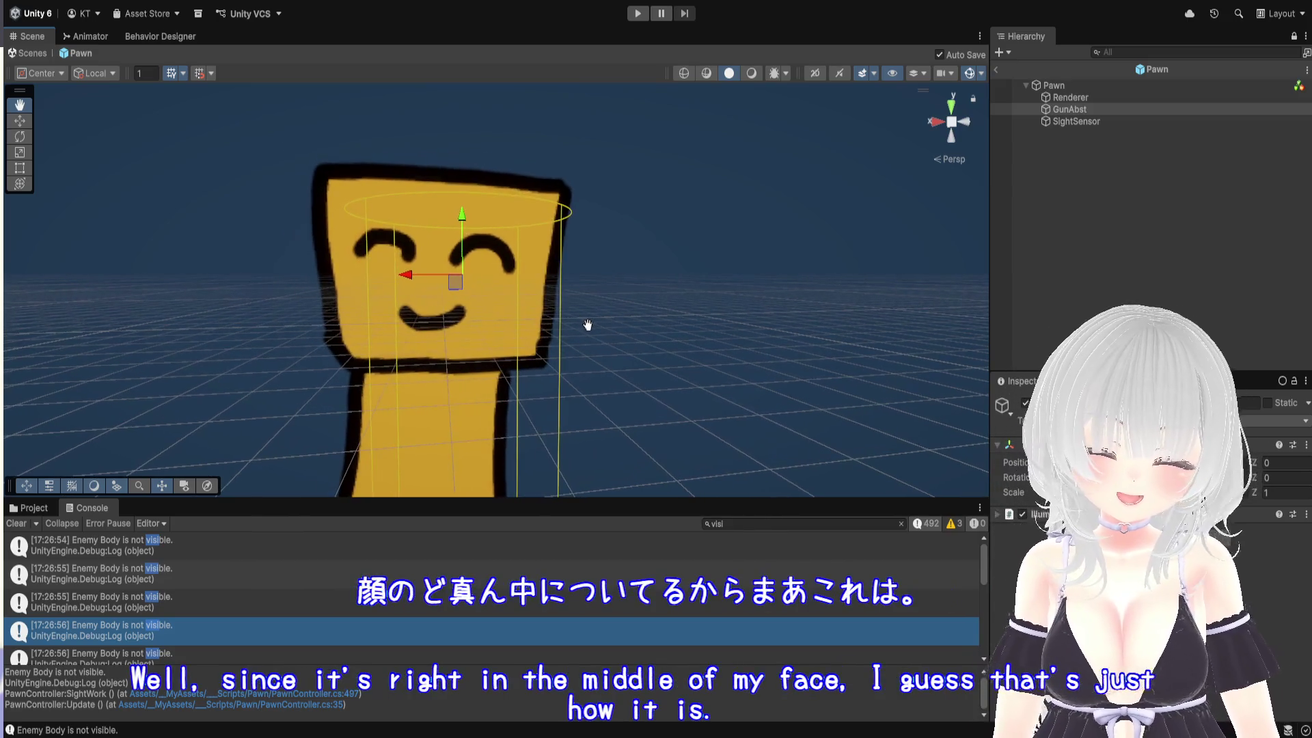
{"action": "scroll", "coordinate": [589, 335], "scroll_direction": "down", "scroll_amount": 5}
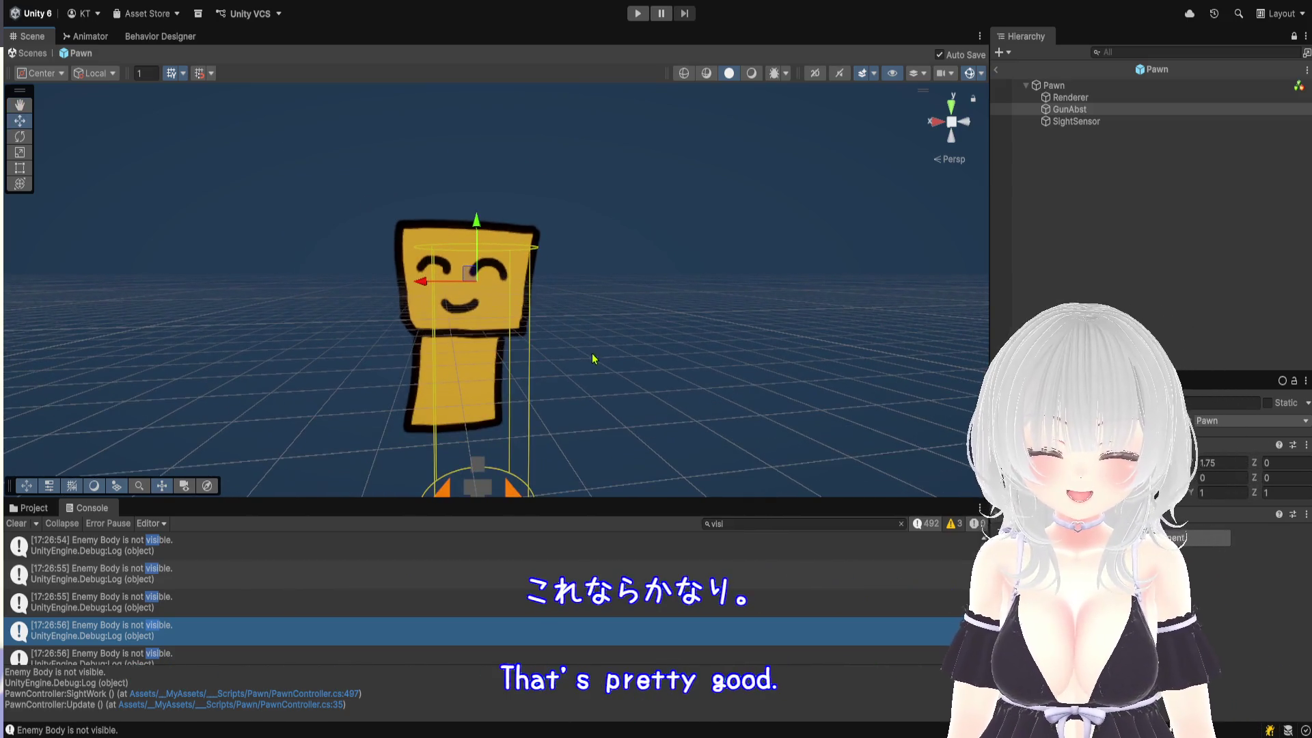
{"action": "left_click", "coordinate": [1064, 99]}
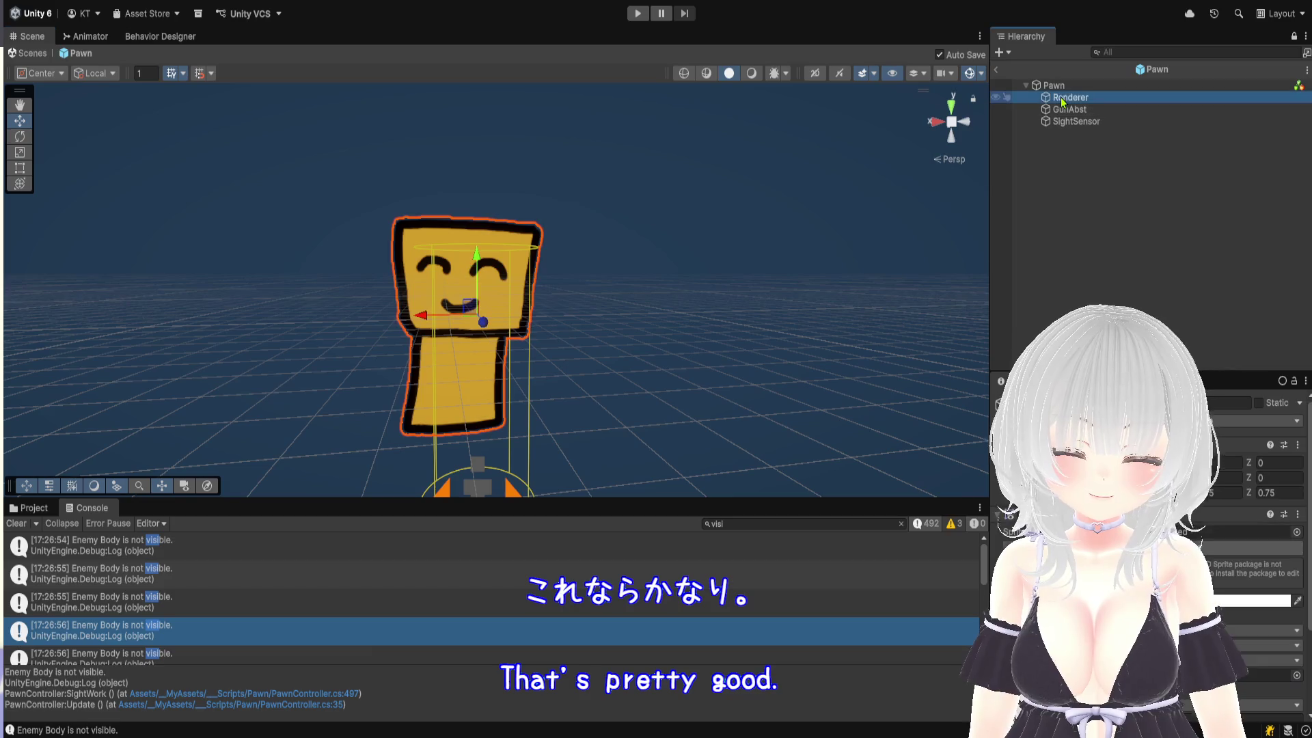
{"action": "left_click", "coordinate": [1066, 109]}
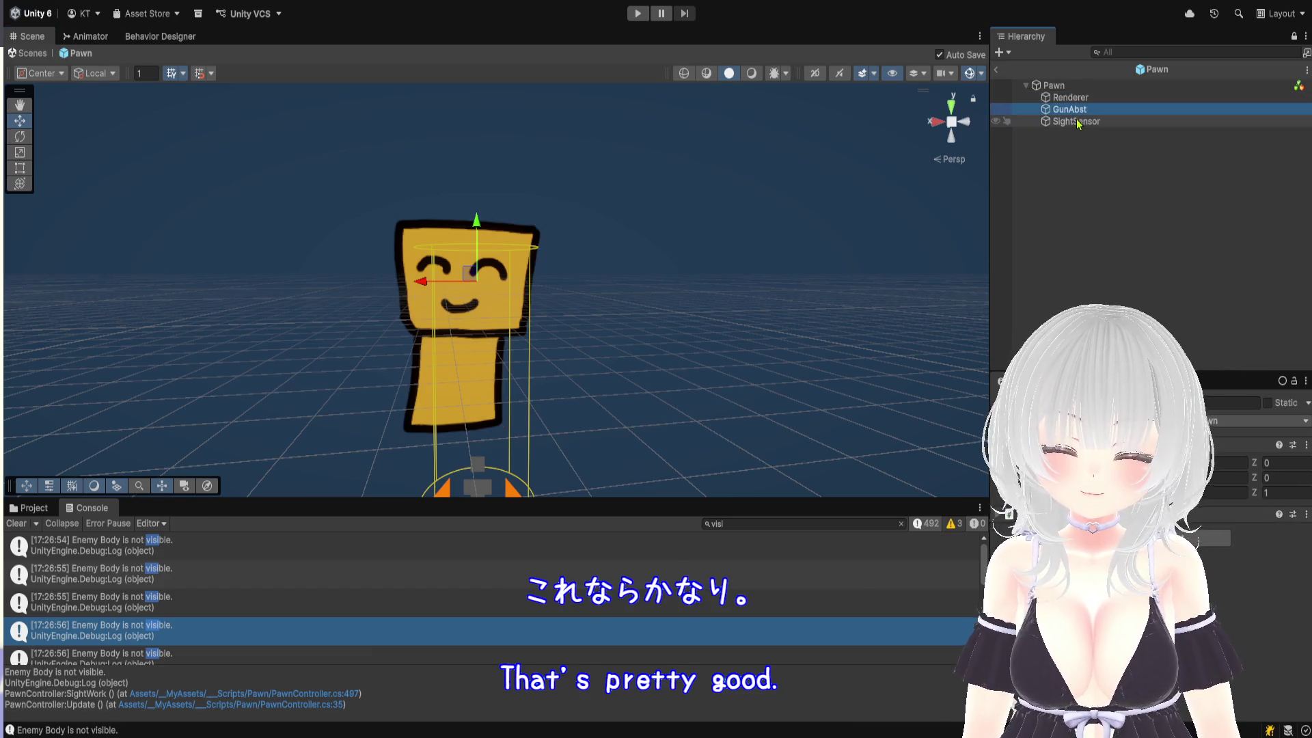
{"action": "scroll", "coordinate": [625, 327], "scroll_direction": "down", "scroll_amount": 4}
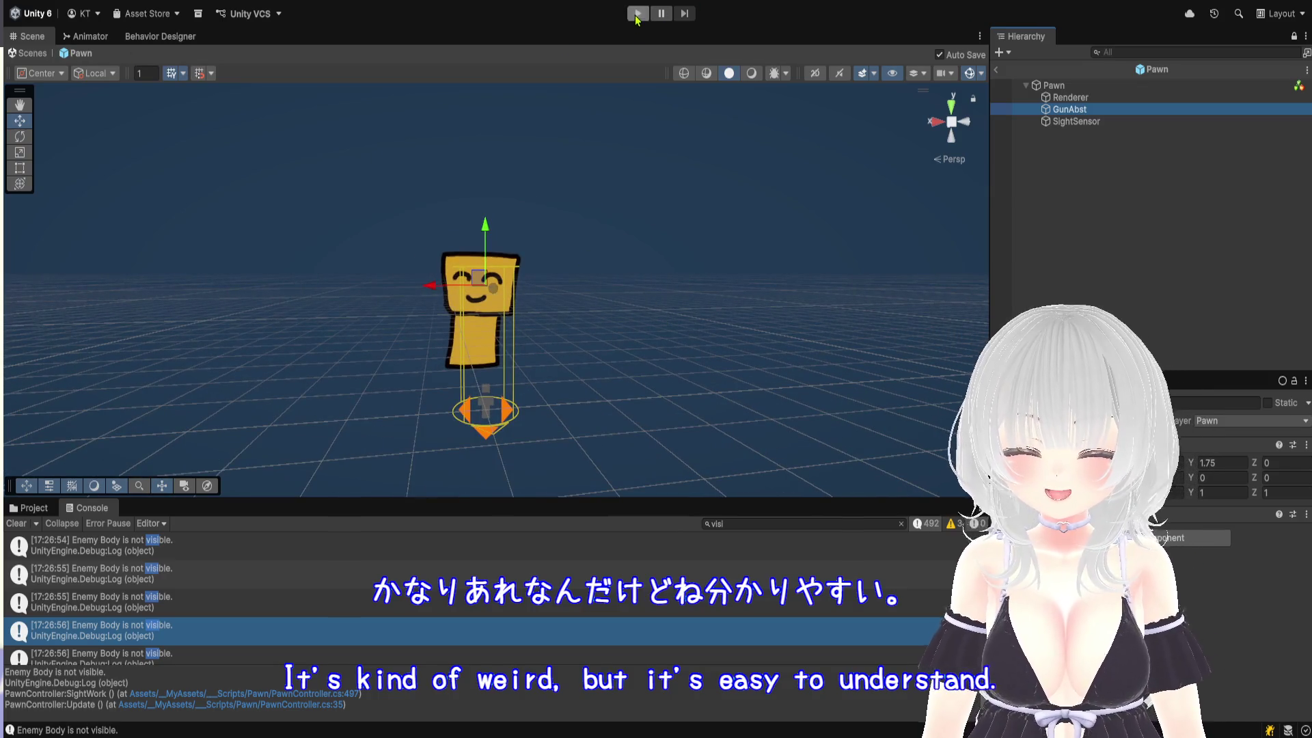
{"action": "left_click", "coordinate": [34, 54]}
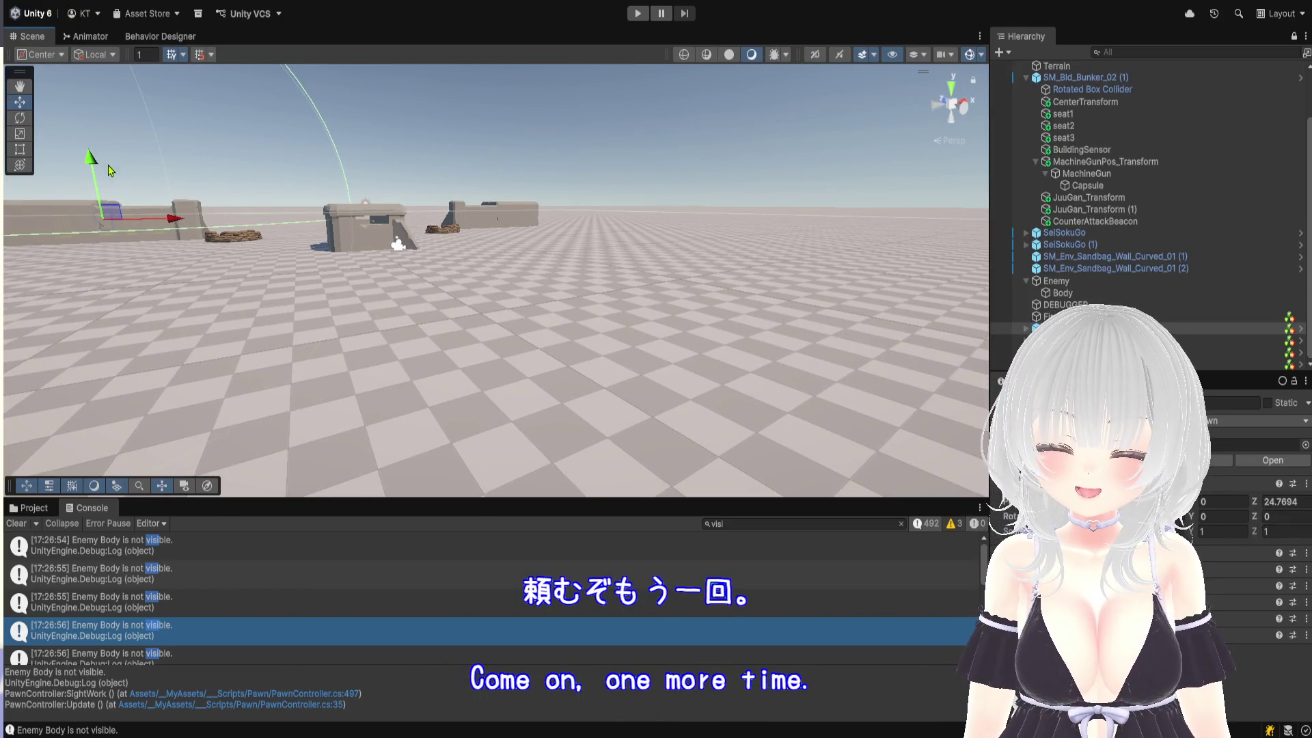
Enter Play mode and drag the capsule enemy along its Z axis toward the bunker
{"action": "left_click", "coordinate": [638, 14]}
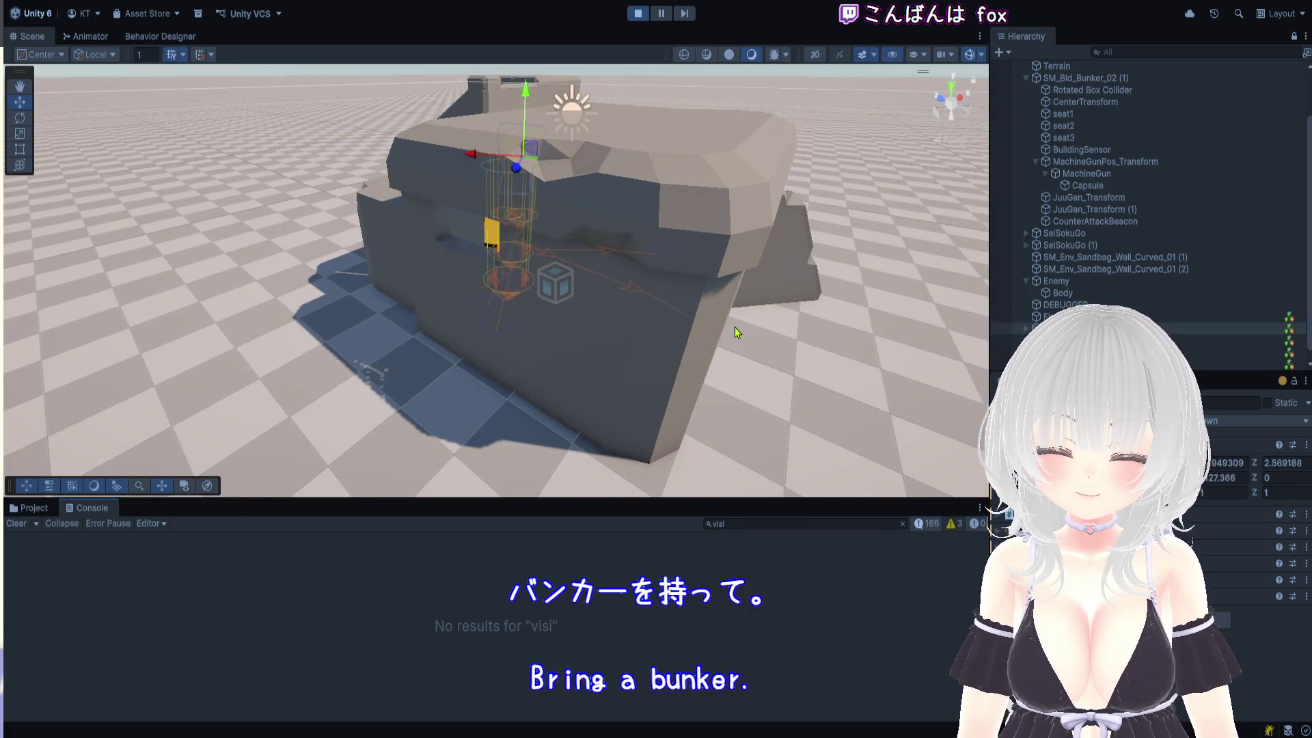
{"action": "mouse_move", "coordinate": [764, 340]}
{"action": "left_mouse_down"}
{"action": "mouse_move", "coordinate": [362, 295]}
{"action": "mouse_move", "coordinate": [690, 306]}
{"action": "left_mouse_up"}
{"action": "scroll", "coordinate": [697, 321], "scroll_direction": "down", "scroll_amount": 5}
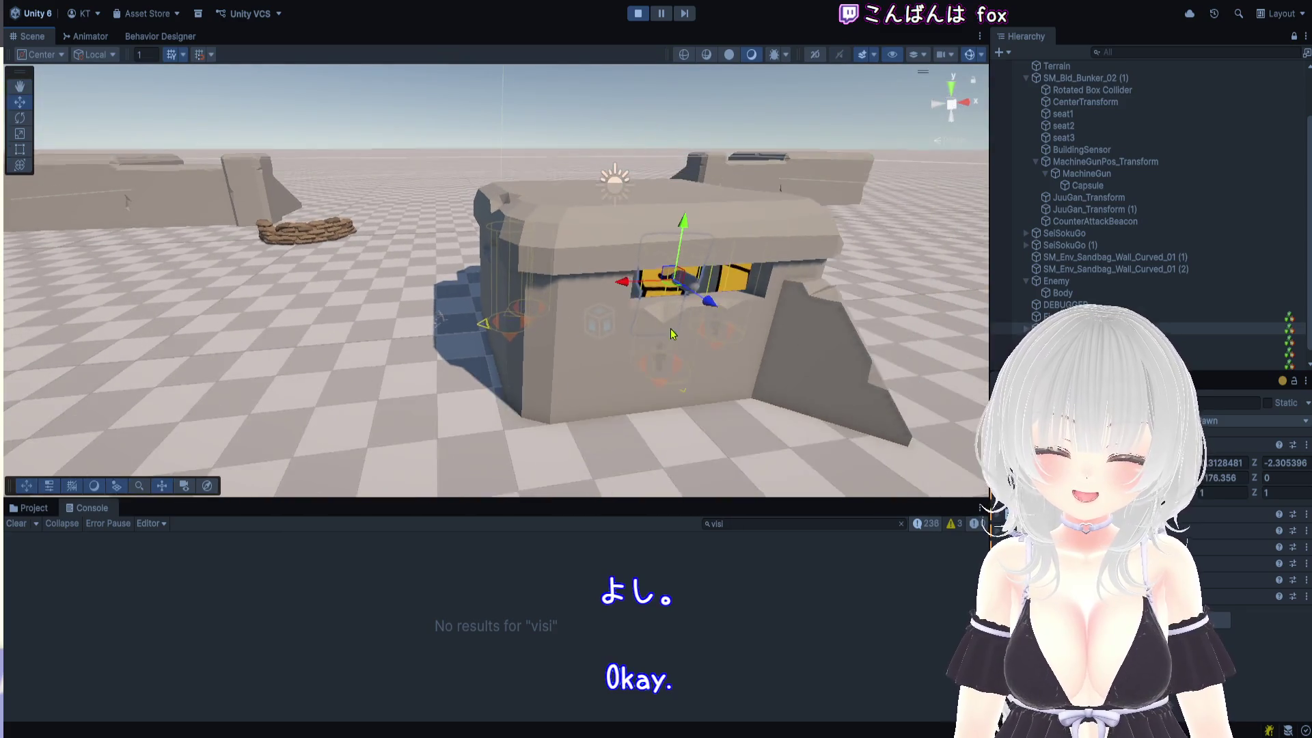
{"action": "scroll", "coordinate": [711, 345], "scroll_direction": "down", "scroll_amount": 8}
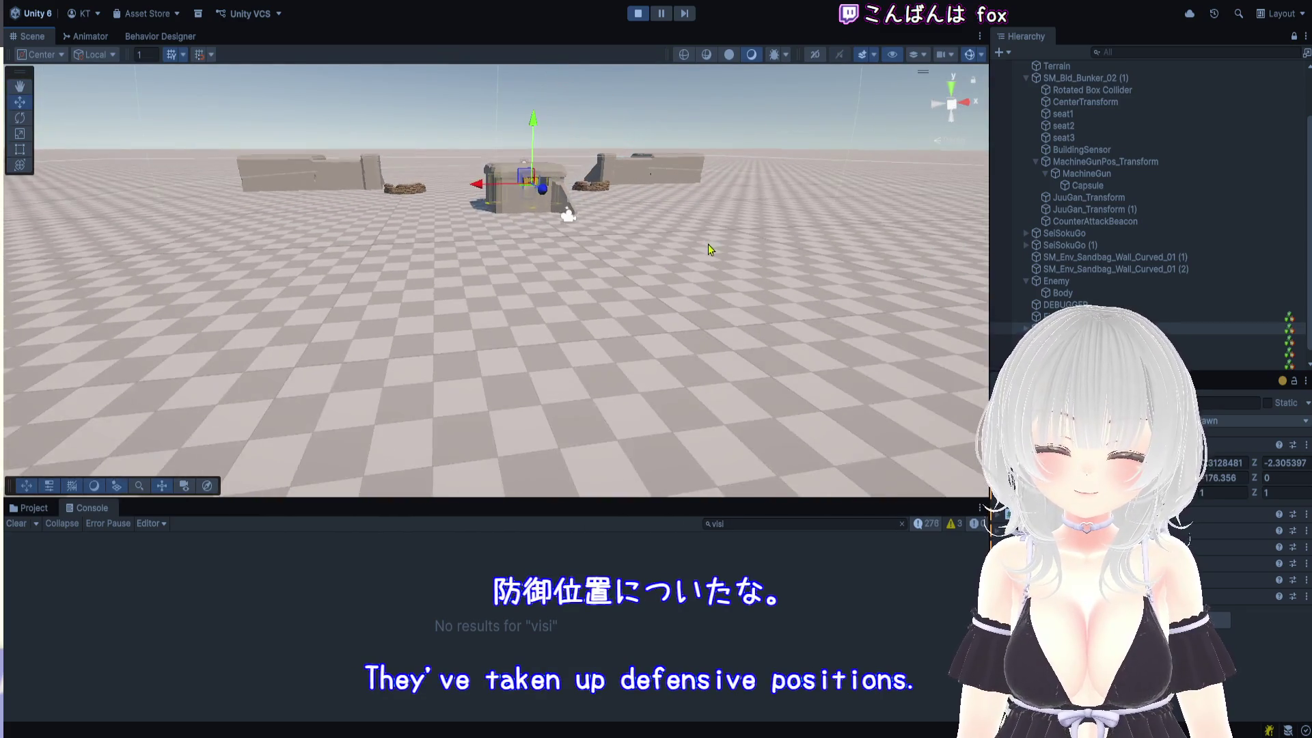
{"action": "scroll", "coordinate": [771, 306], "scroll_direction": "down", "scroll_amount": 3}
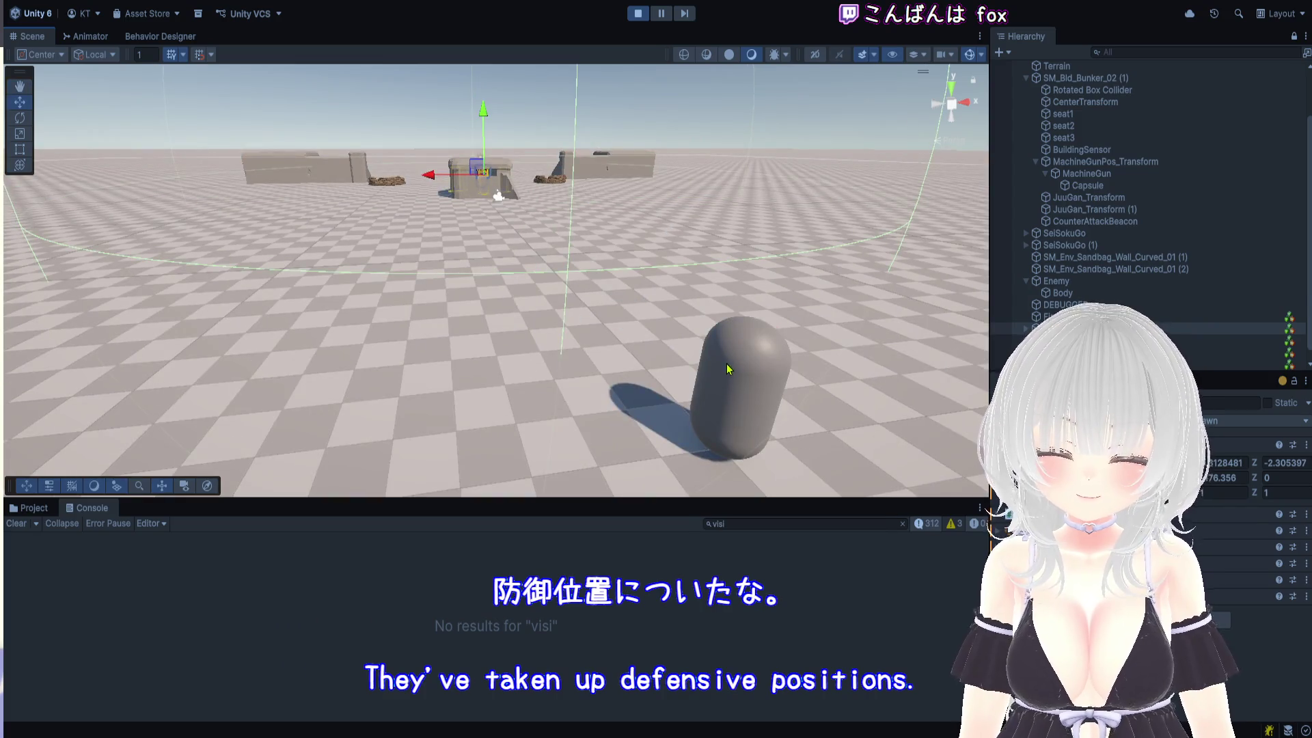
{"action": "left_click", "coordinate": [703, 374]}
{"action": "mouse_move", "coordinate": [701, 372]}
{"action": "left_mouse_down"}
{"action": "mouse_move", "coordinate": [660, 318]}
{"action": "mouse_move", "coordinate": [630, 306]}
{"action": "left_mouse_up"}
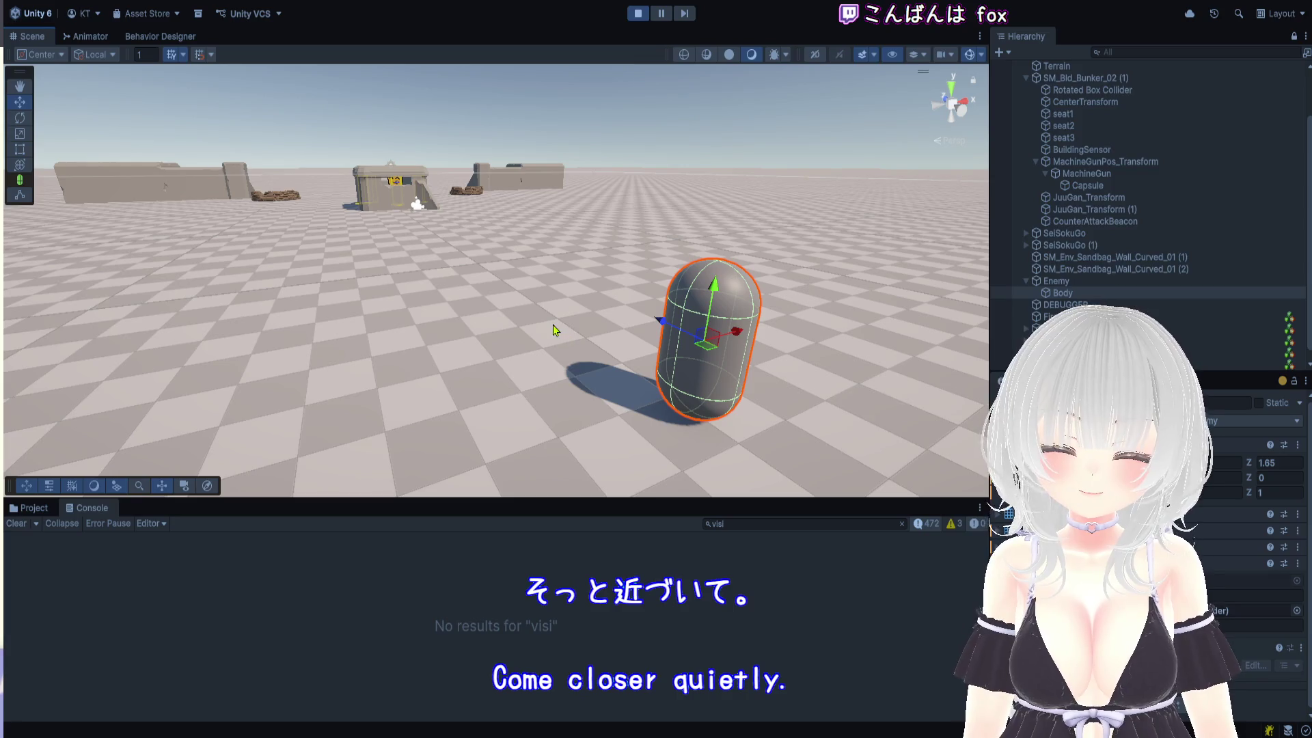
Move the capsule further along Z to 2.54, pause, and inspect an 'Enemy Body is visible' log
{"action": "left_click_drag", "start_coordinate": [660, 320], "coordinate": [619, 315]}
{"action": "scroll", "coordinate": [600, 351], "scroll_direction": "up", "scroll_amount": 3}
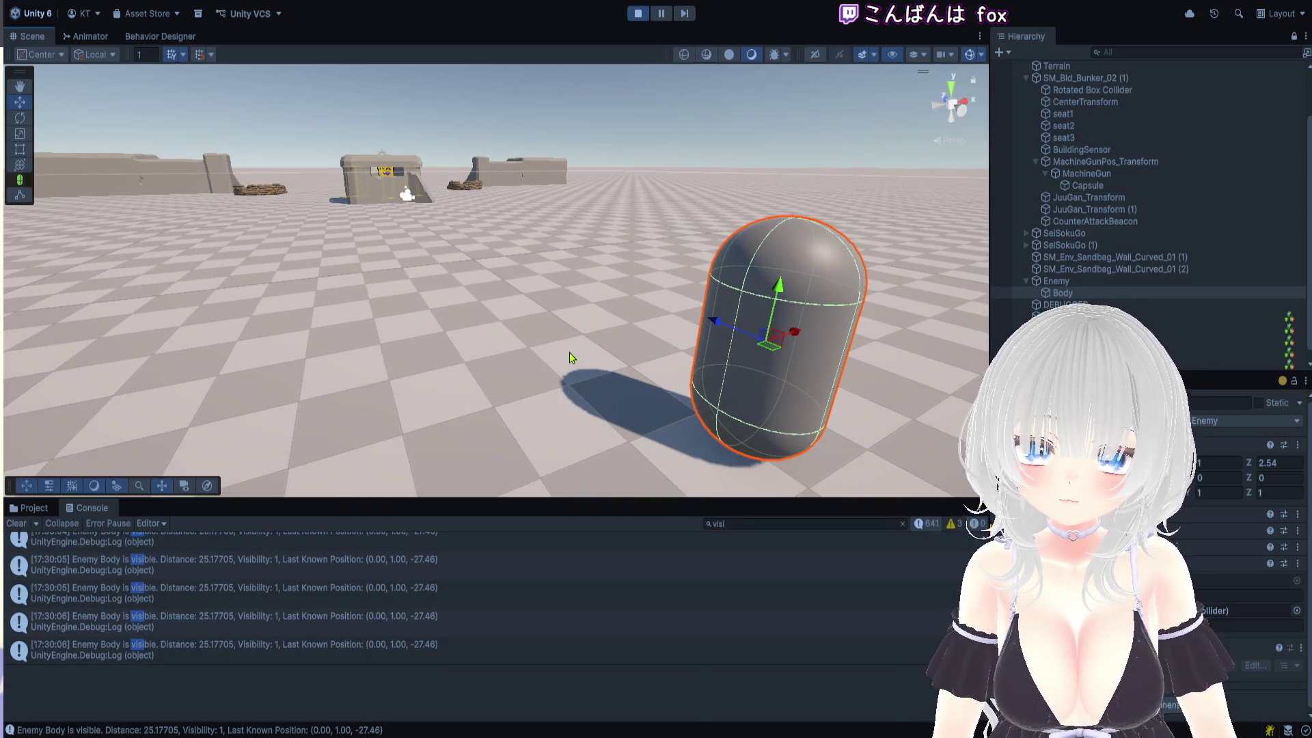
{"action": "left_click", "coordinate": [661, 14]}
{"action": "left_click", "coordinate": [381, 592]}
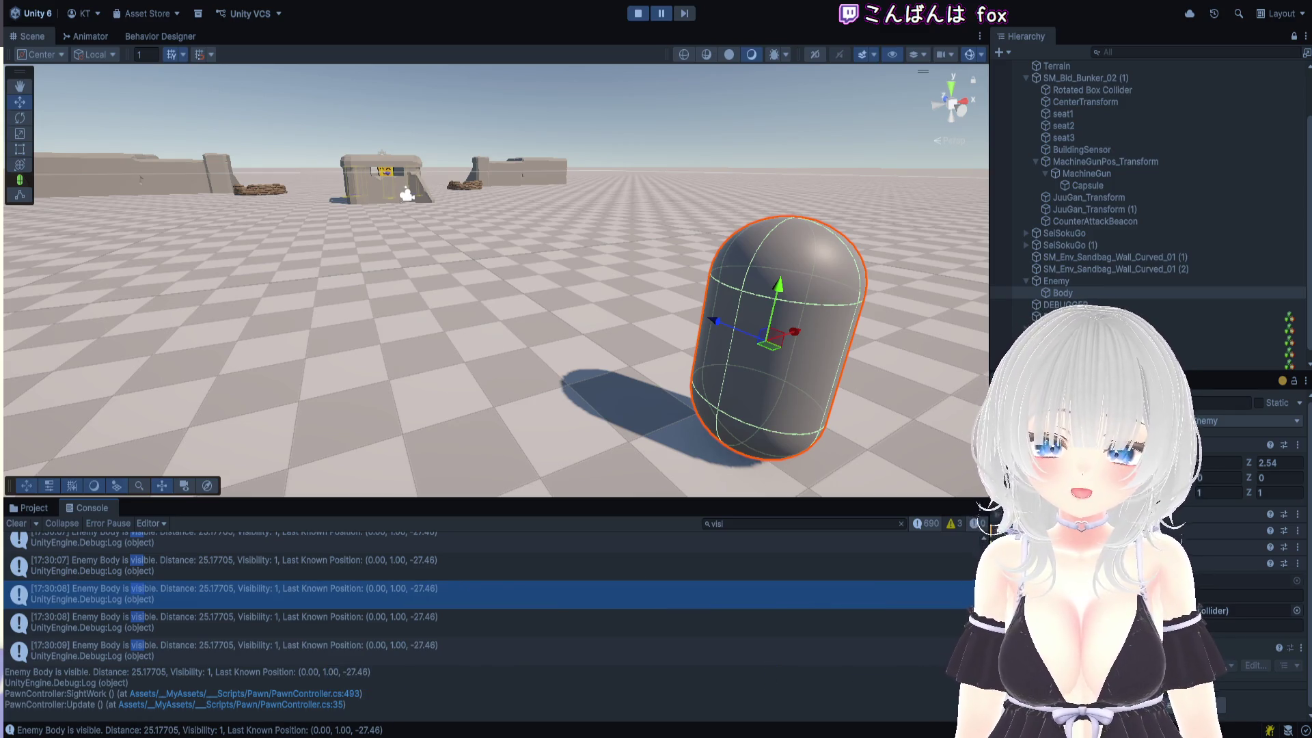
{"action": "left_click", "coordinate": [748, 524]}
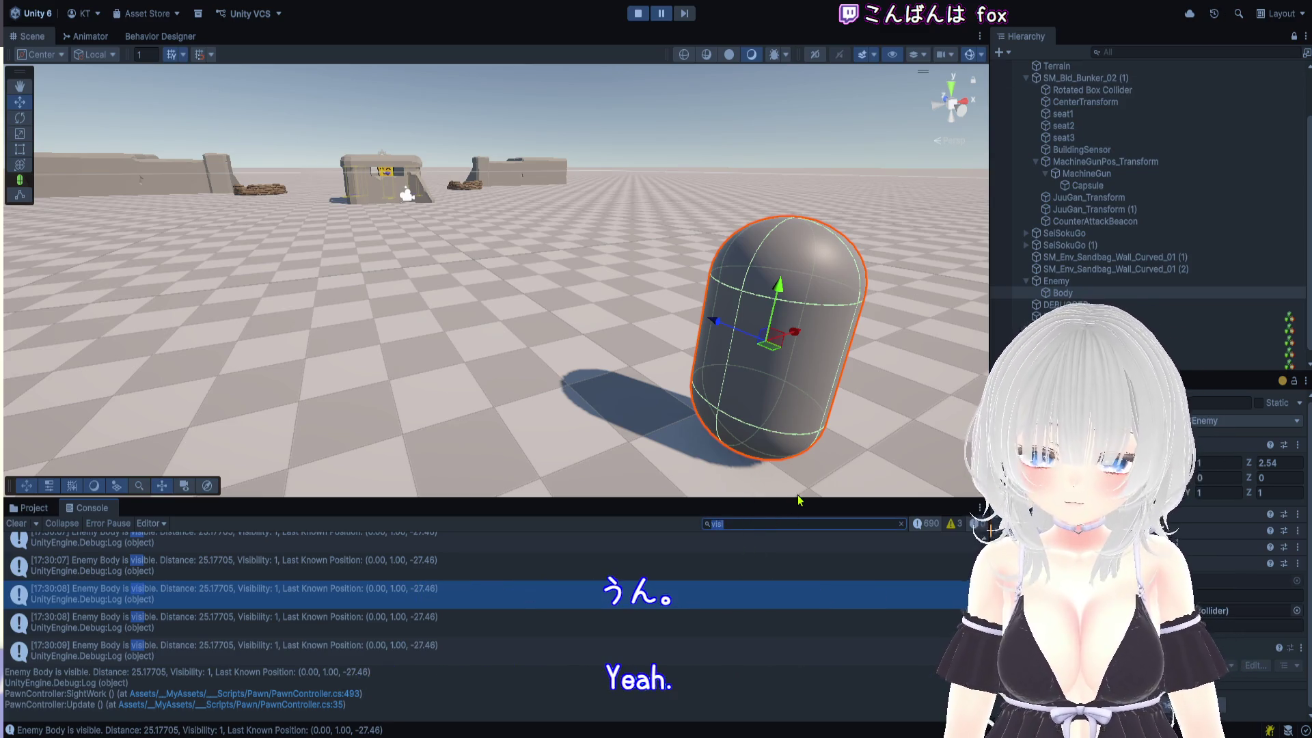
Filter the Console for ターゲット, inspect a target-not-found log, and toggle Pause
{"action": "key", "text": "BackSpace"}
{"action": "key", "text": "BackSpace"}
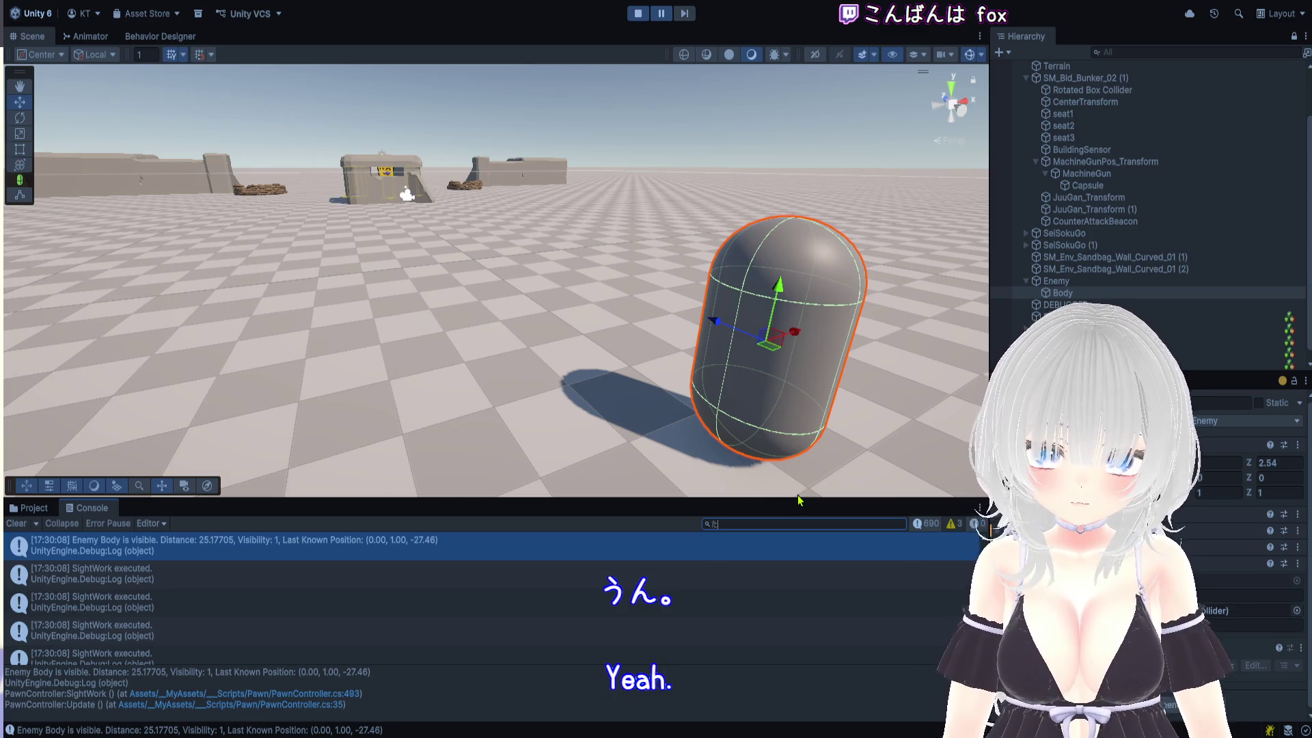
{"action": "type", "text": "ターゲット"}
{"action": "scroll", "coordinate": [347, 585], "scroll_direction": "up", "scroll_amount": 5}
{"action": "scroll", "coordinate": [410, 598], "scroll_direction": "up", "scroll_amount": 2}
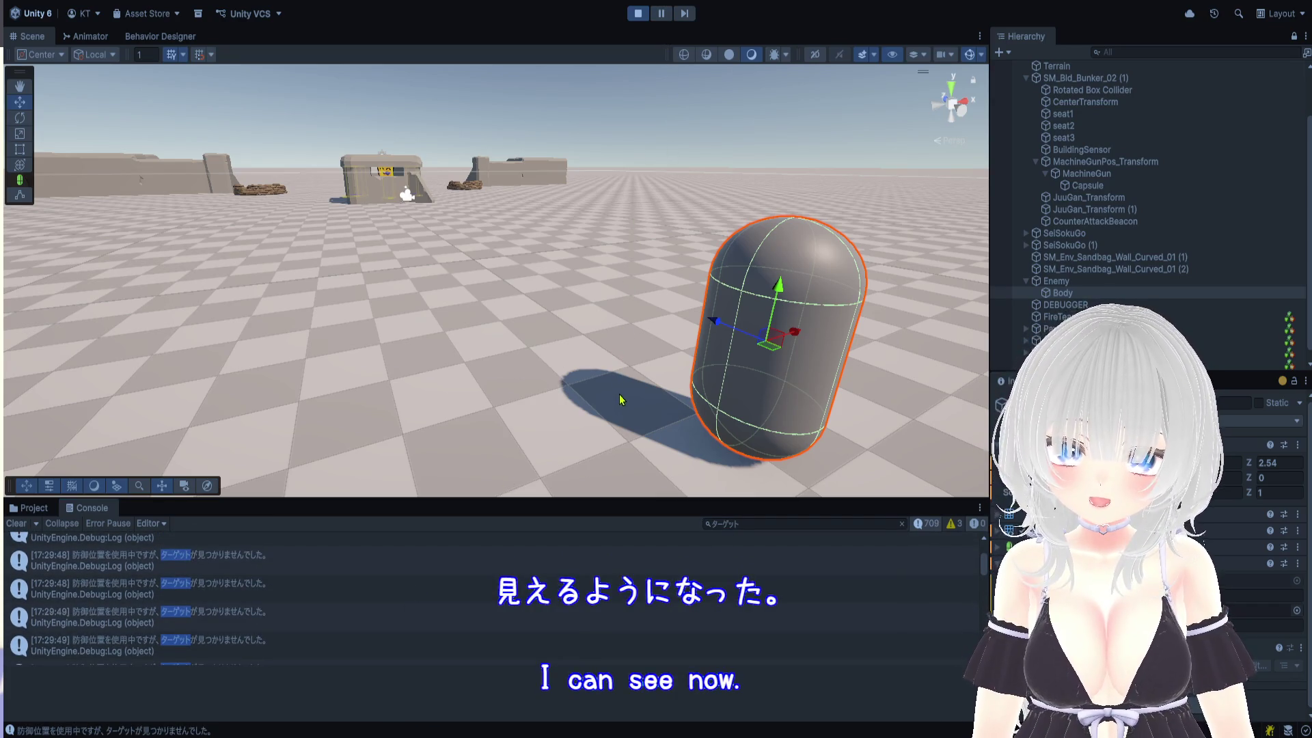
{"action": "left_click", "coordinate": [225, 596]}
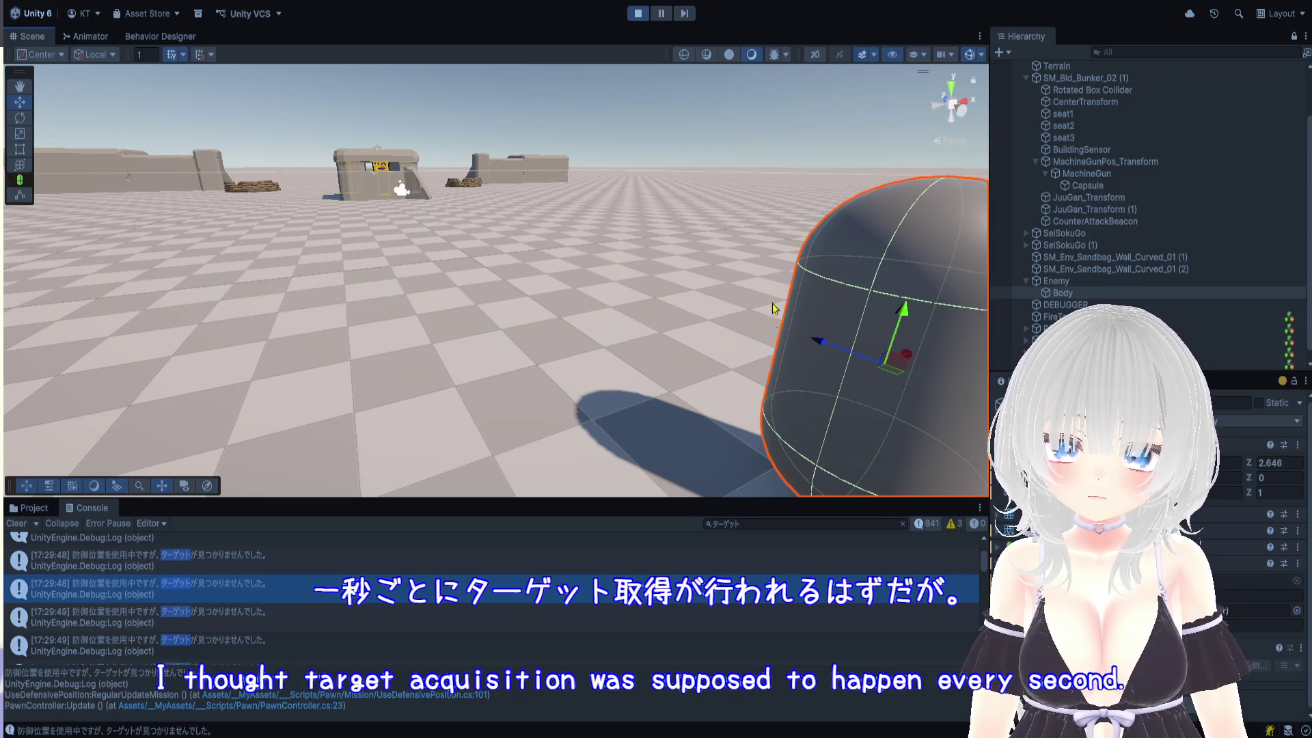
{"action": "left_click", "coordinate": [661, 15]}
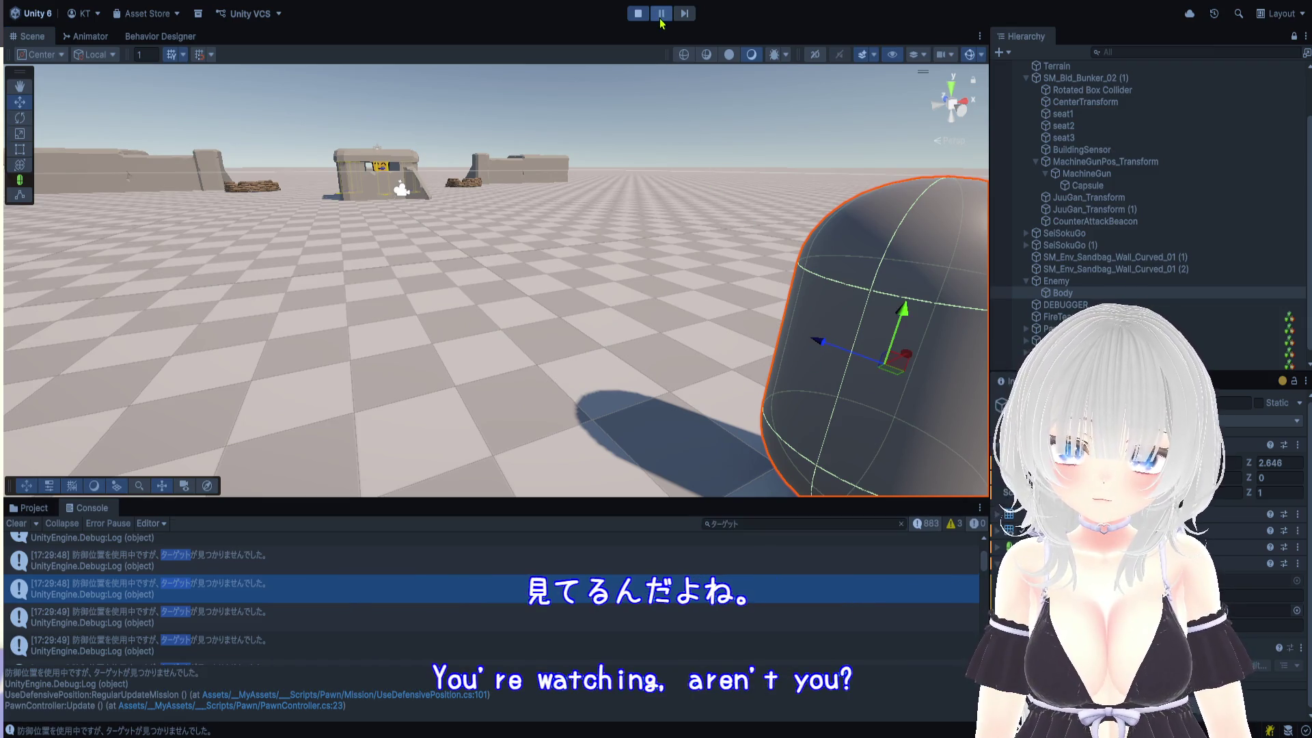
Change the Console filter back to 'visi' and inspect the latest 'Enemy Body is visible' log
{"action": "left_click", "coordinate": [764, 522]}
{"action": "type", "text": "vici"}
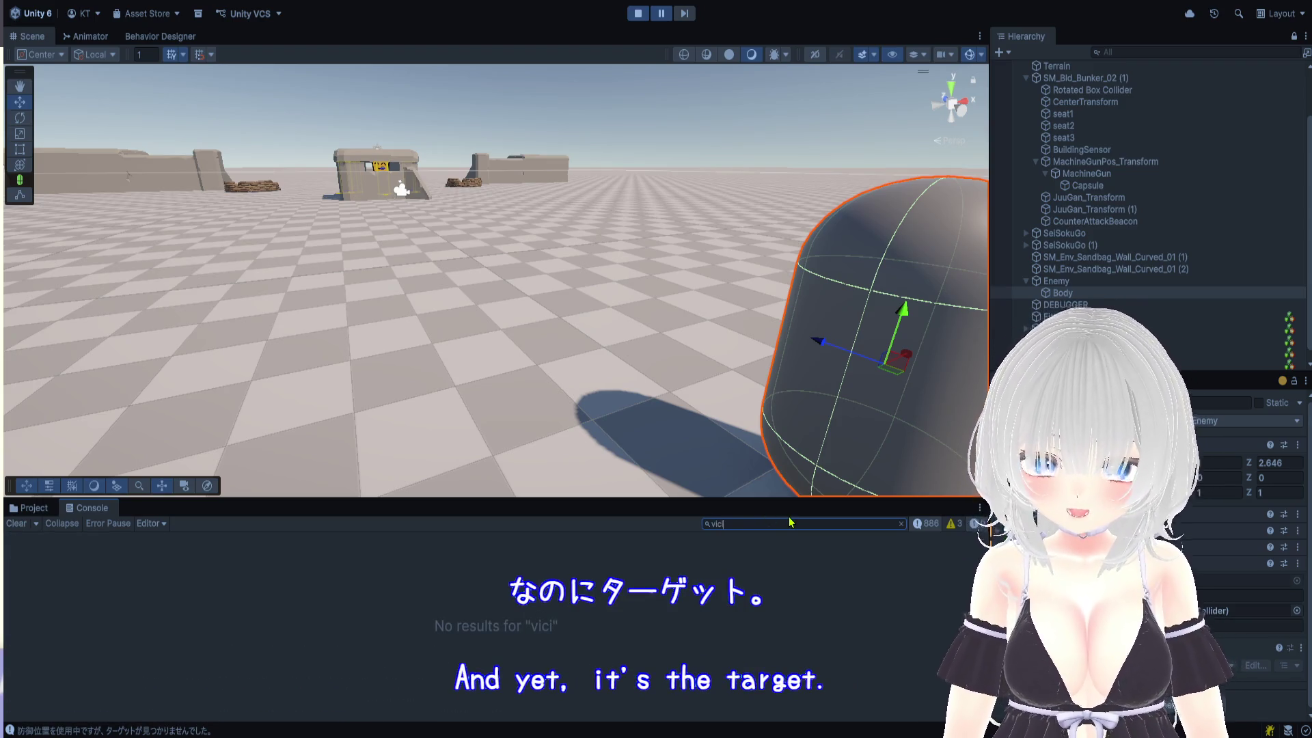
{"action": "key", "text": "BackSpace"}
{"action": "key", "text": "BackSpace"}
{"action": "type", "text": "si"}
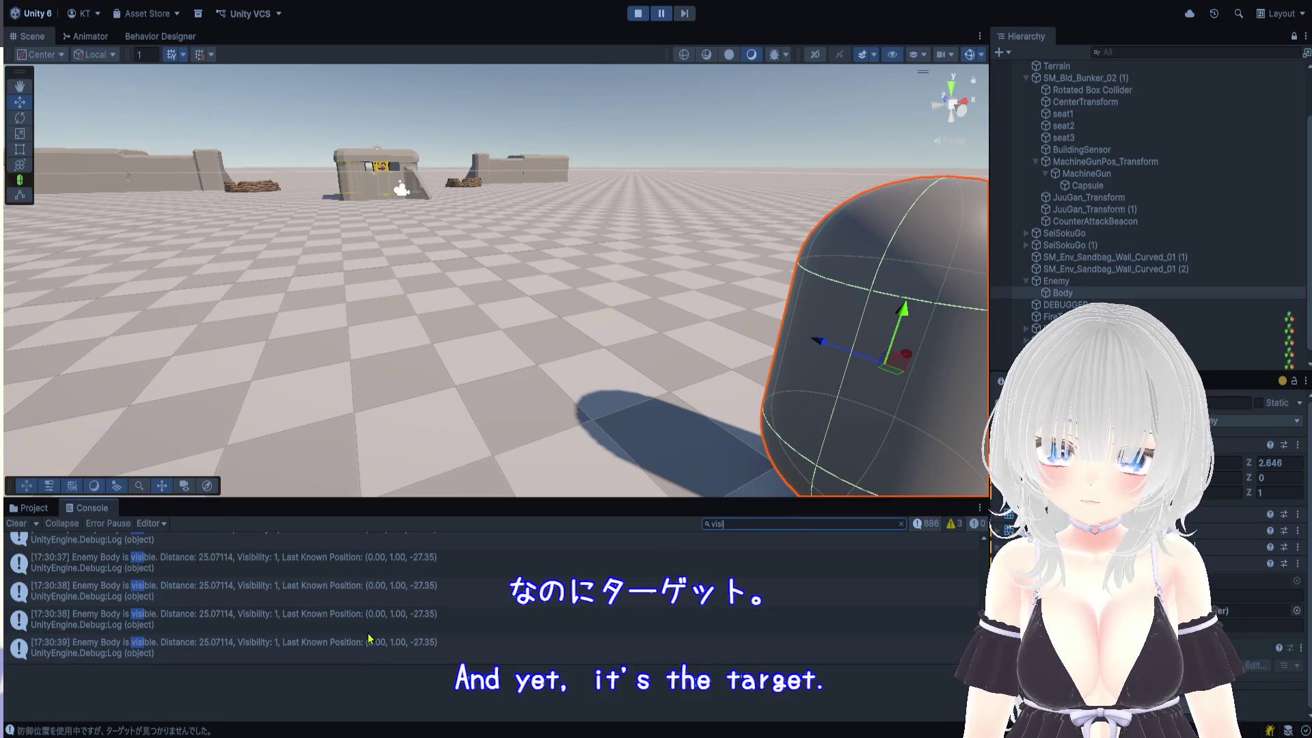
{"action": "left_click", "coordinate": [393, 650]}
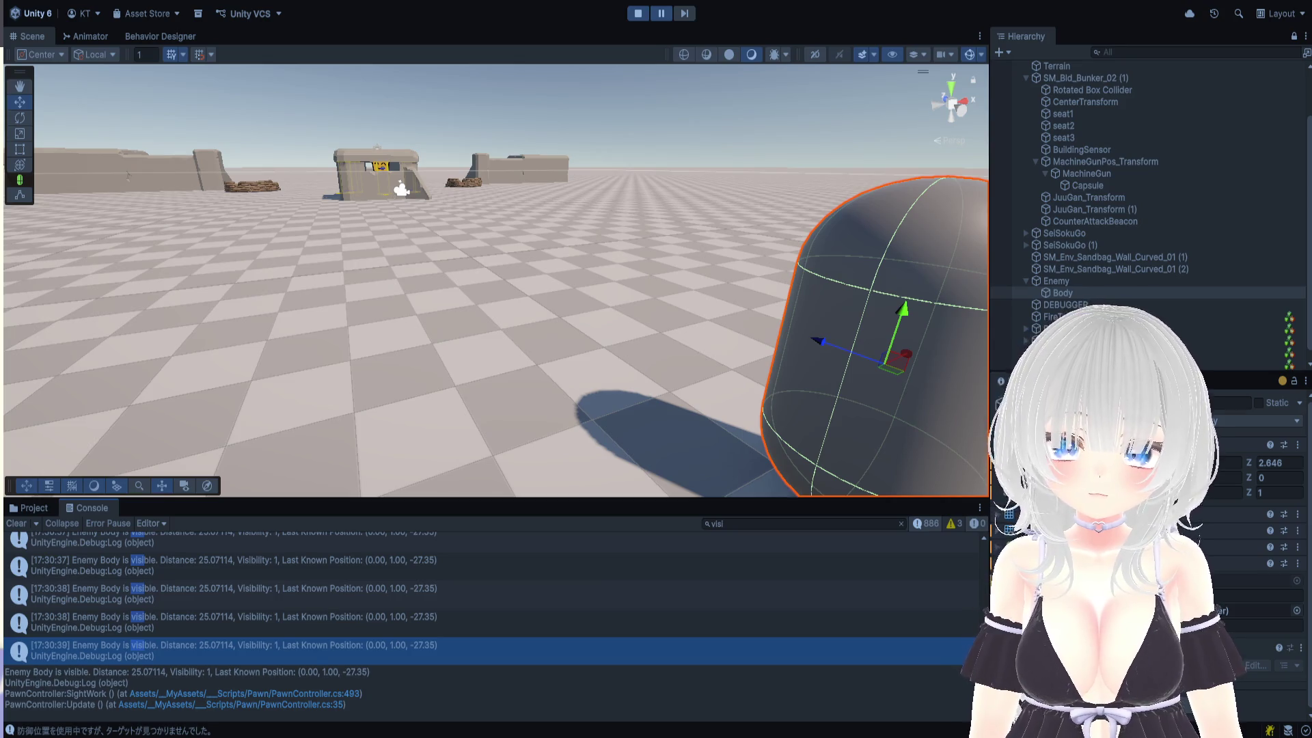
Filter the Console for 'target' and inspect a no-targettable-enemy log
{"action": "left_click", "coordinate": [748, 522]}
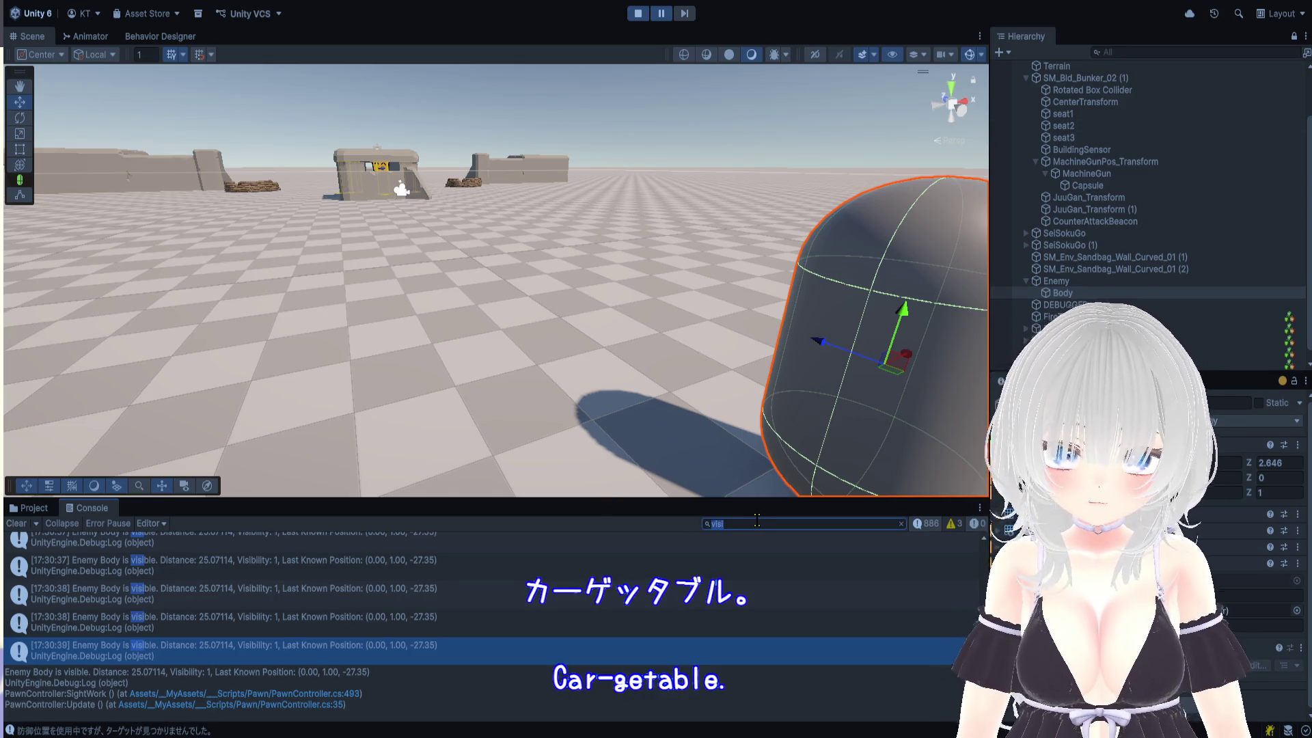
{"action": "type", "text": "targe"}
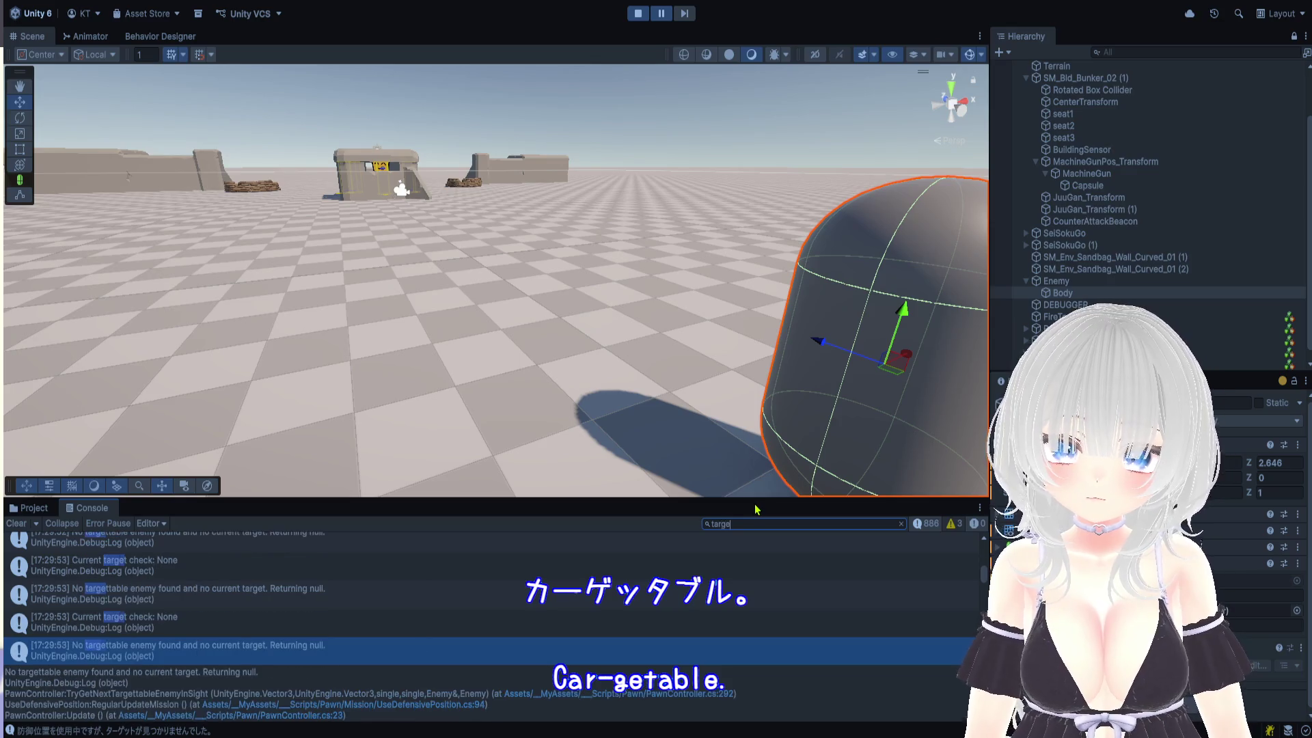
{"action": "type", "text": "tt"}
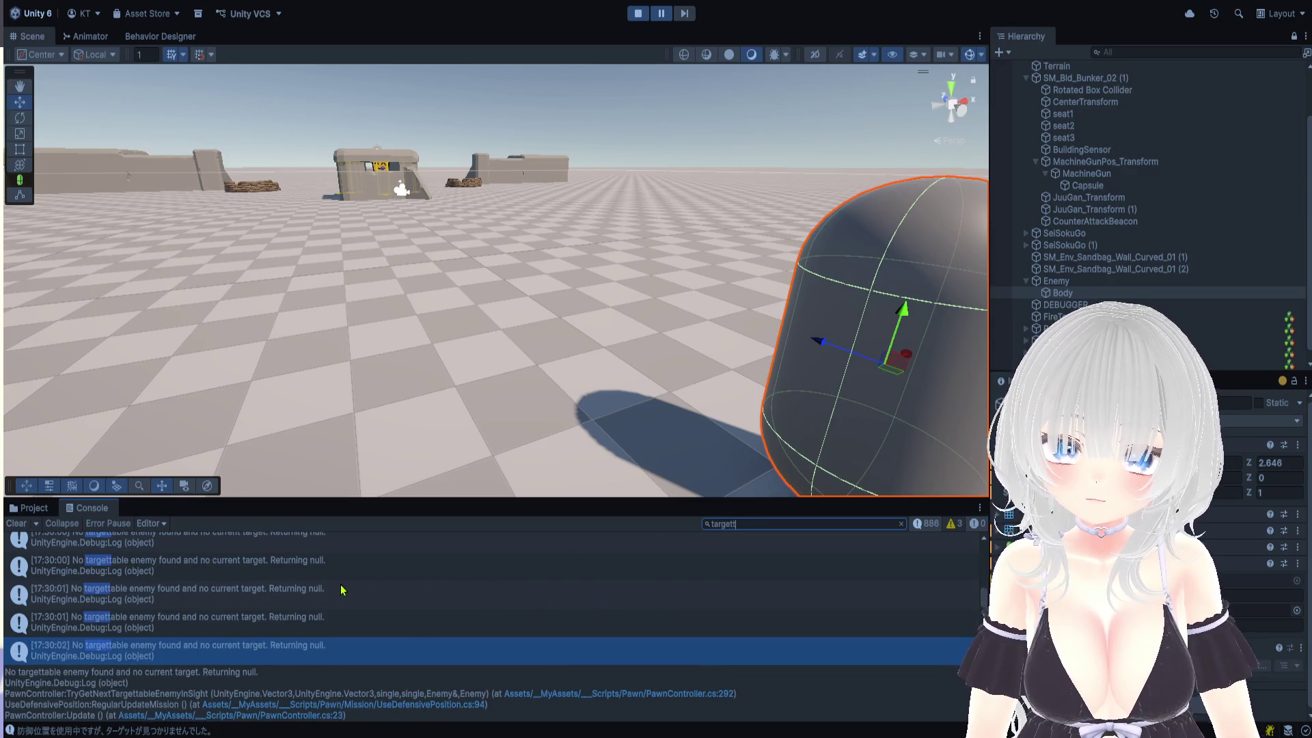
{"action": "left_click", "coordinate": [338, 597]}
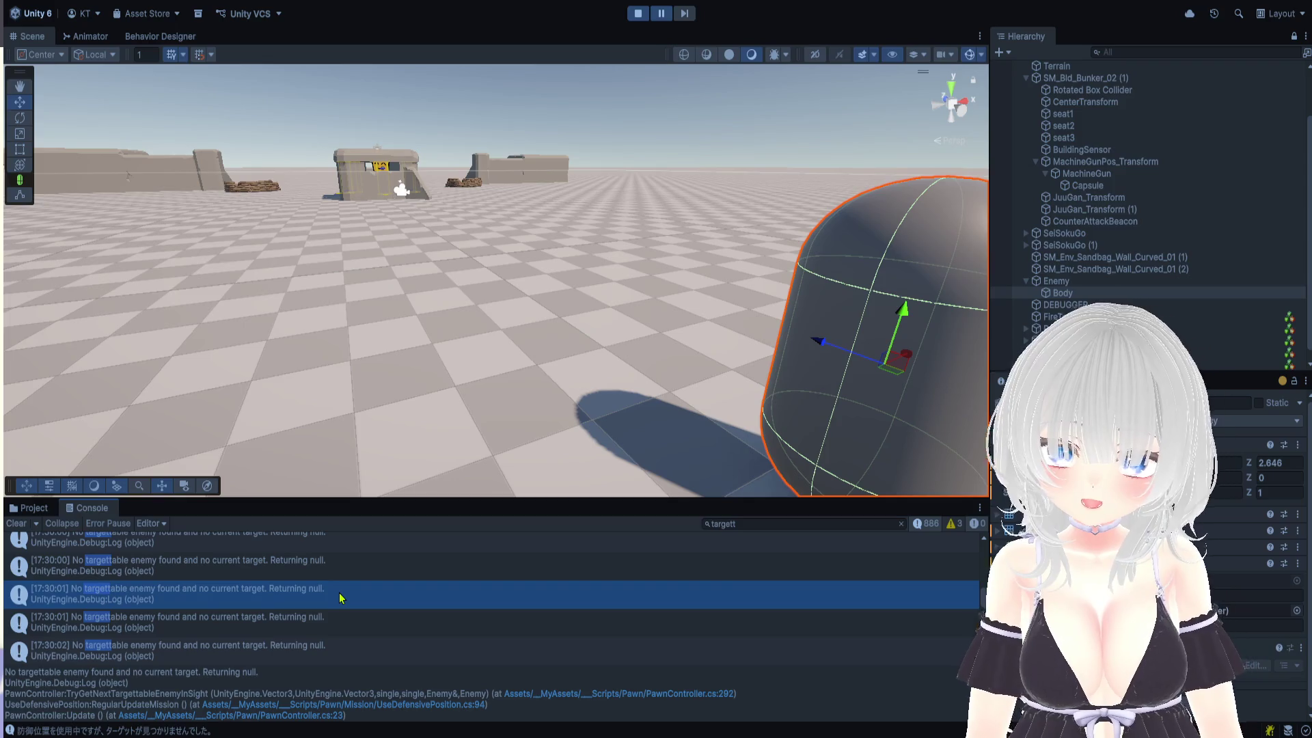
{"action": "scroll", "coordinate": [342, 590], "scroll_direction": "up", "scroll_amount": 10}
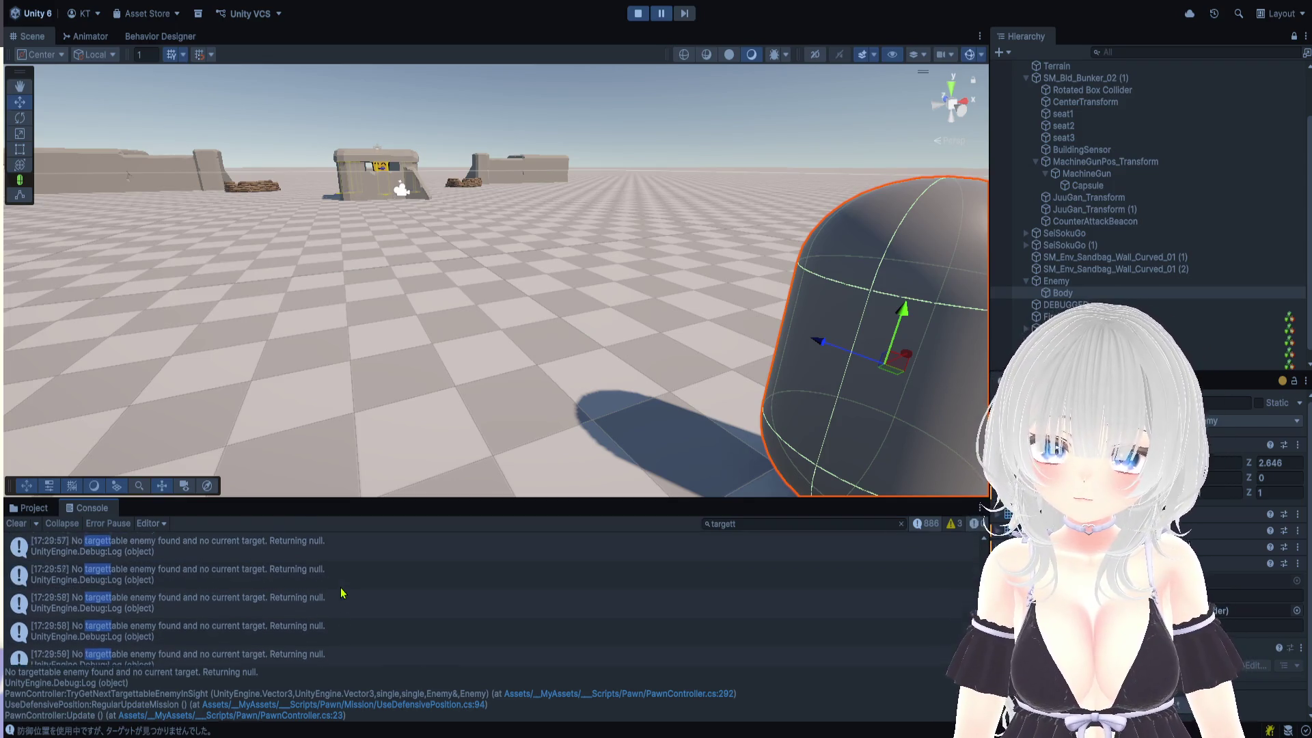
{"action": "scroll", "coordinate": [352, 590], "scroll_direction": "up", "scroll_amount": 2}
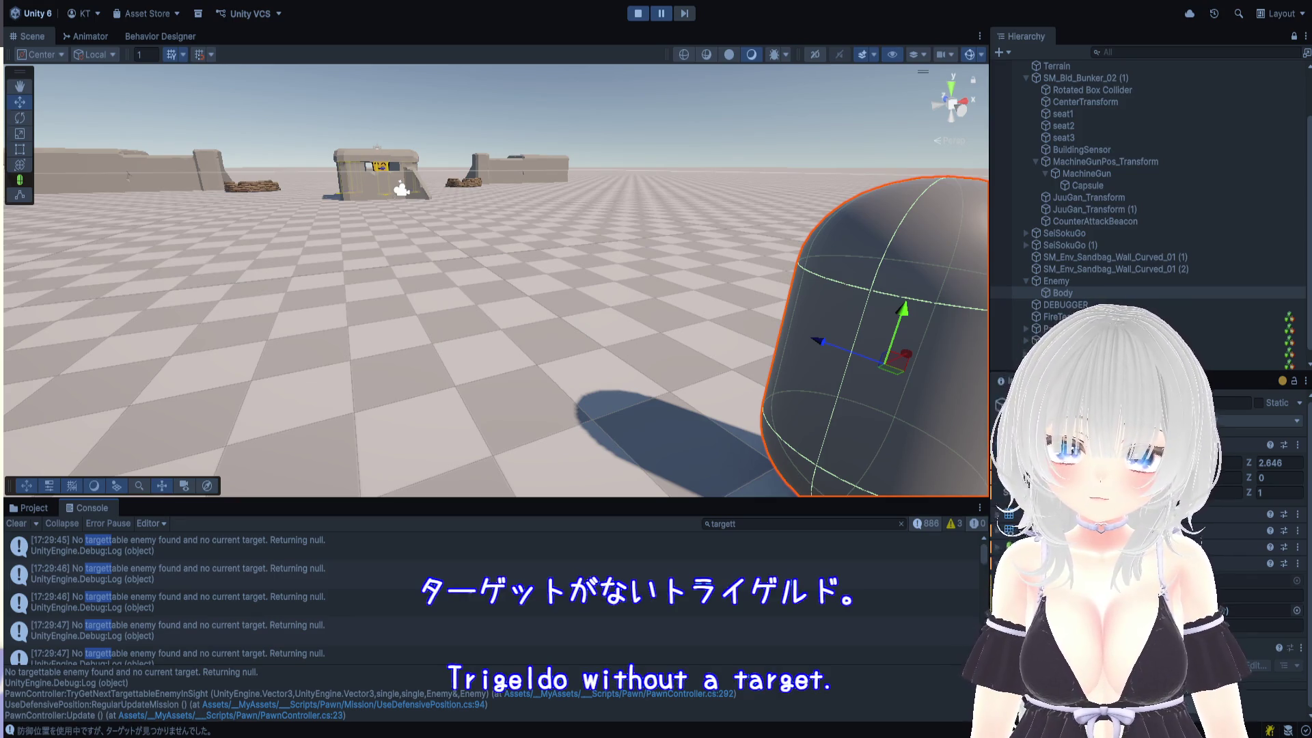
Refilter the Console to ターゲット, then to 新規, which returns no results
{"action": "left_click", "coordinate": [818, 525]}
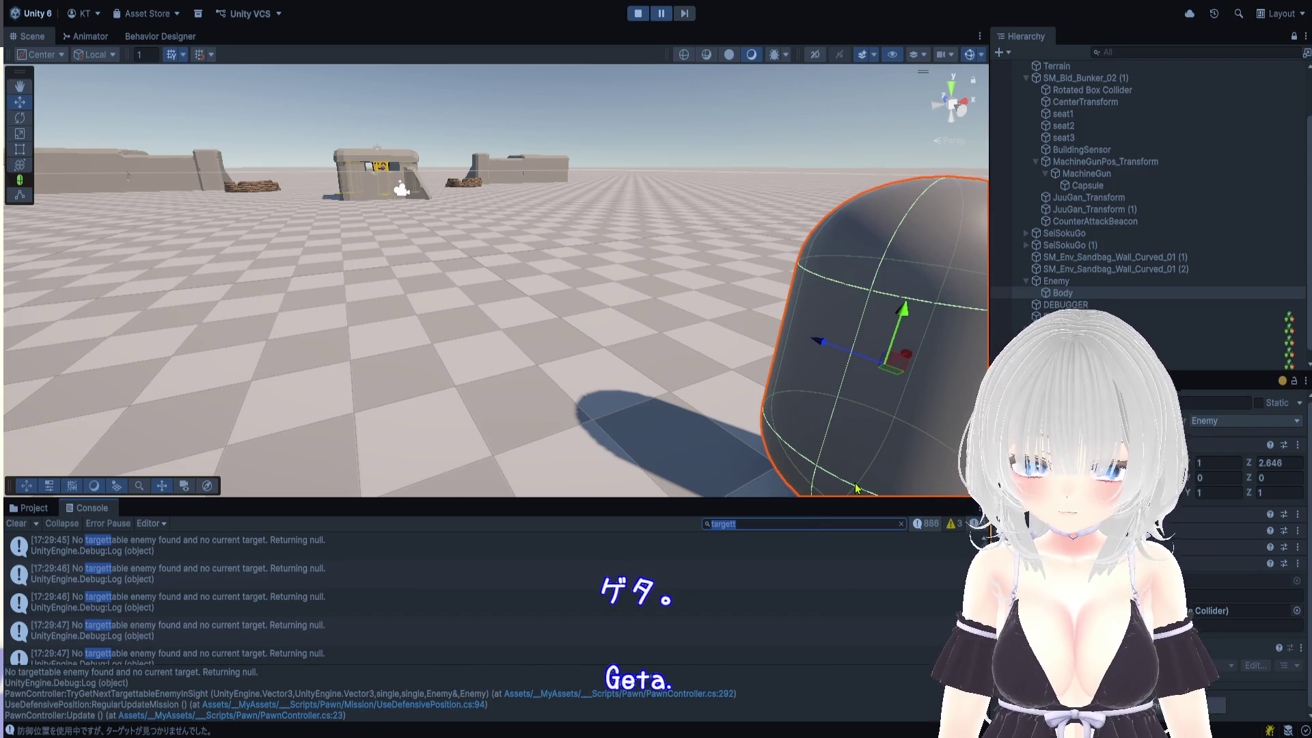
{"action": "type", "text": "ターゲット"}
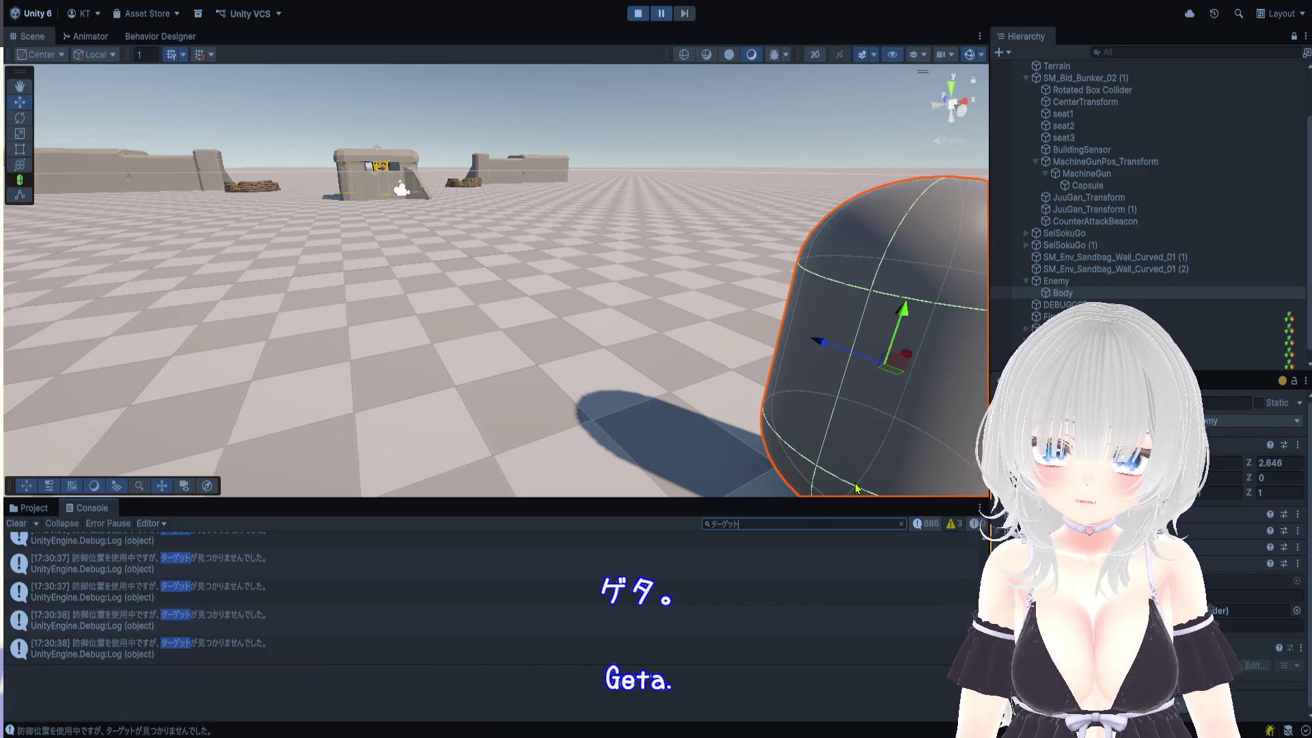
{"action": "scroll", "coordinate": [479, 591], "scroll_direction": "up", "scroll_amount": 15}
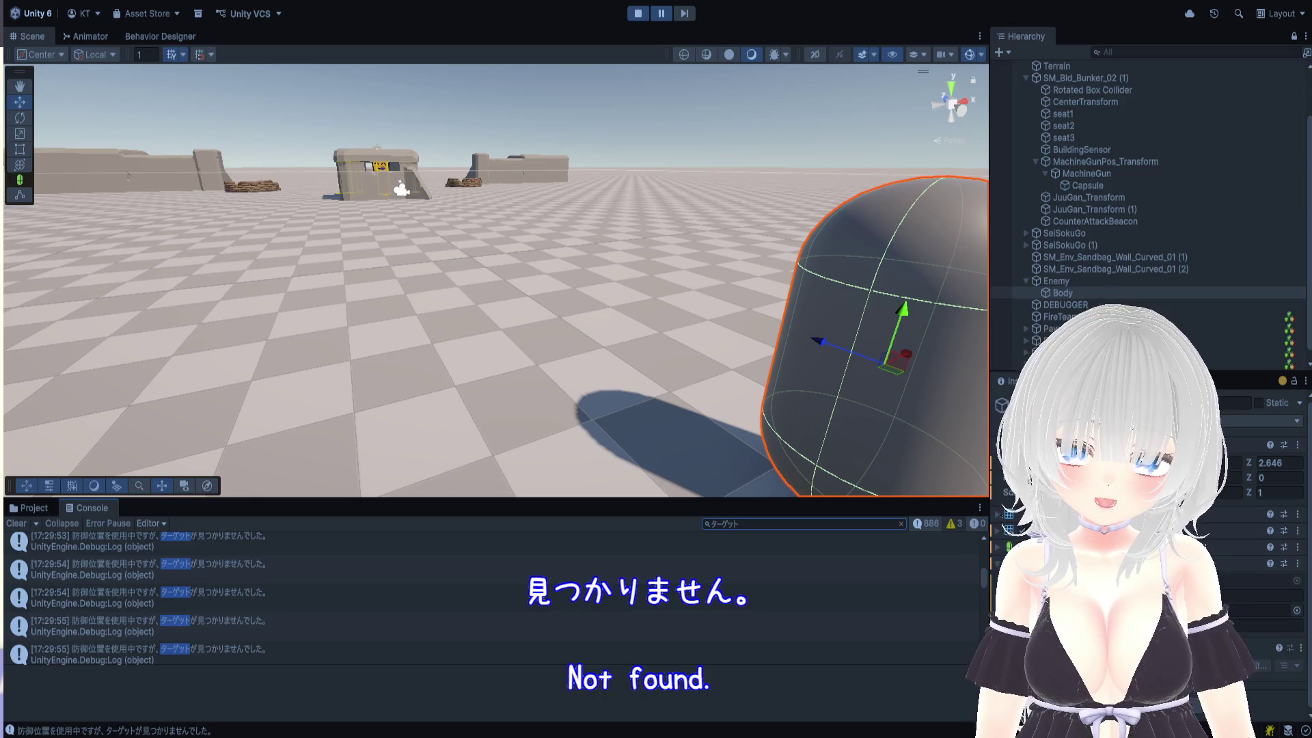
{"action": "type", "text": "新規"}
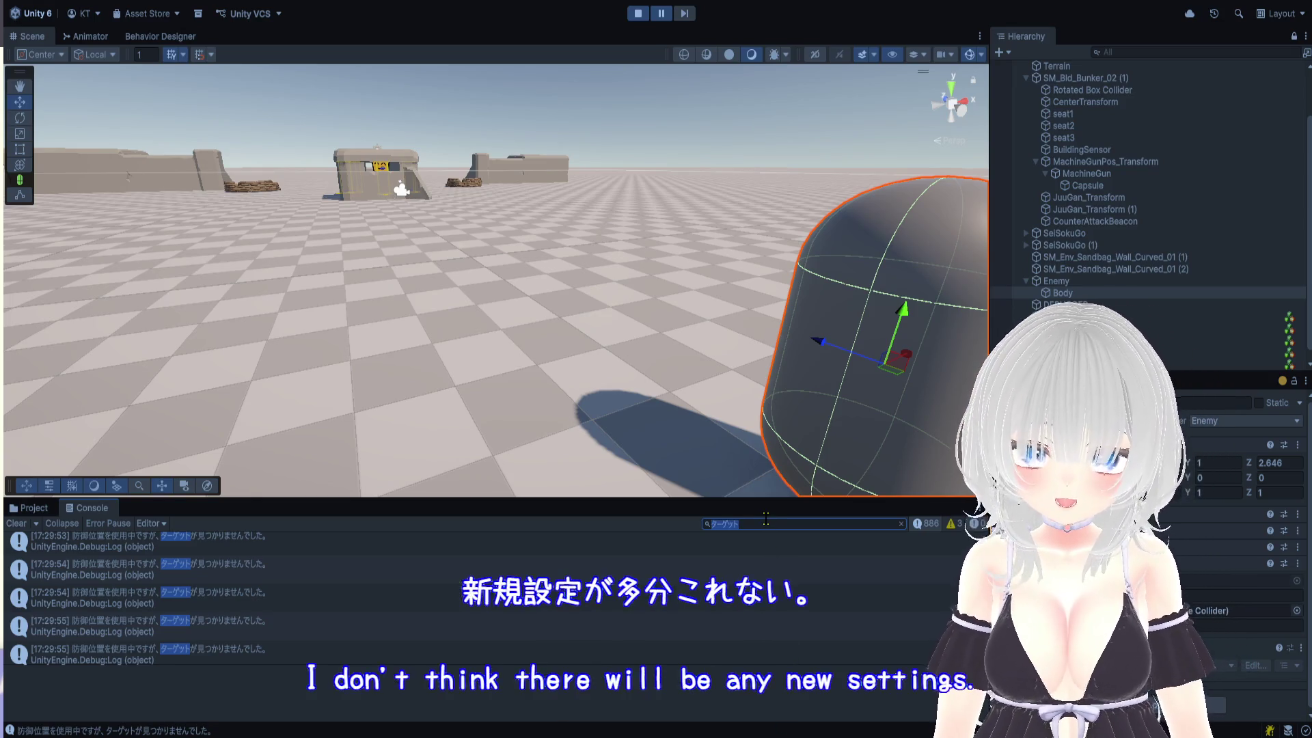
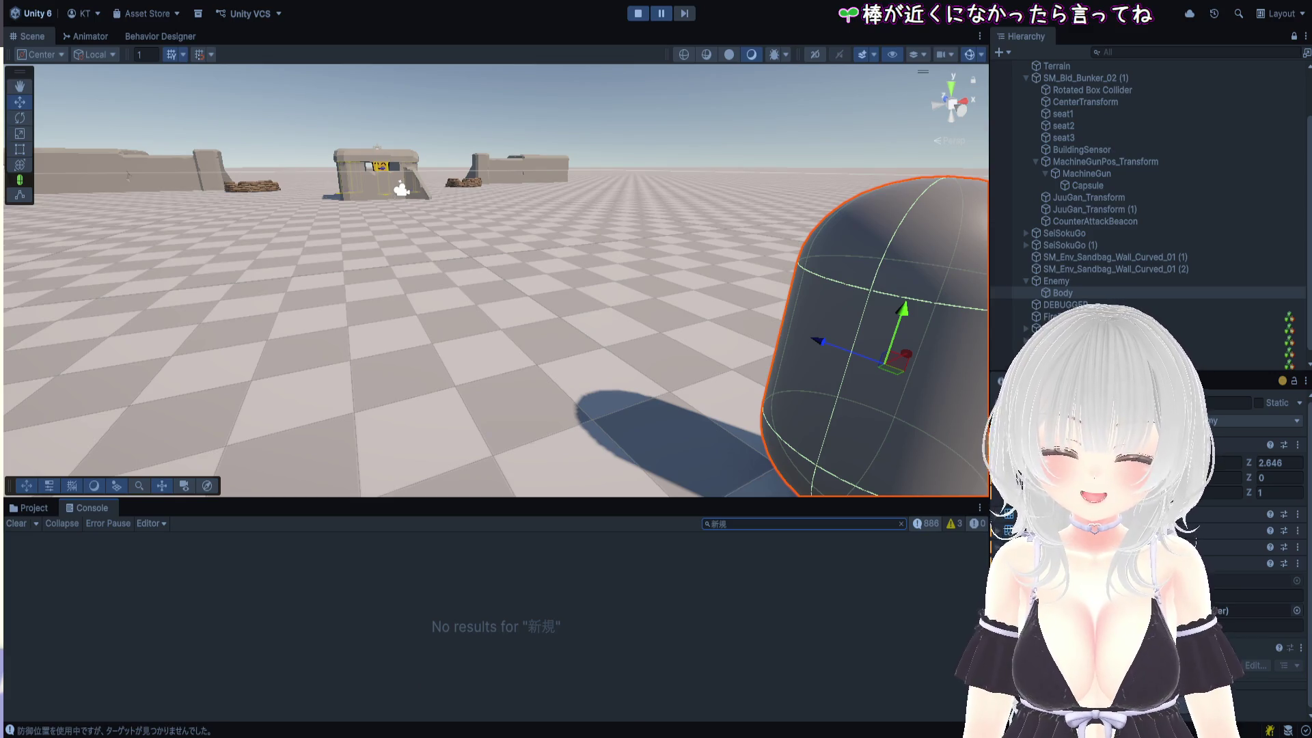
Stop the running game with Ctrl+P, then start the bunker scene in Play mode again
{"action": "key", "text": "ctrl+p"}
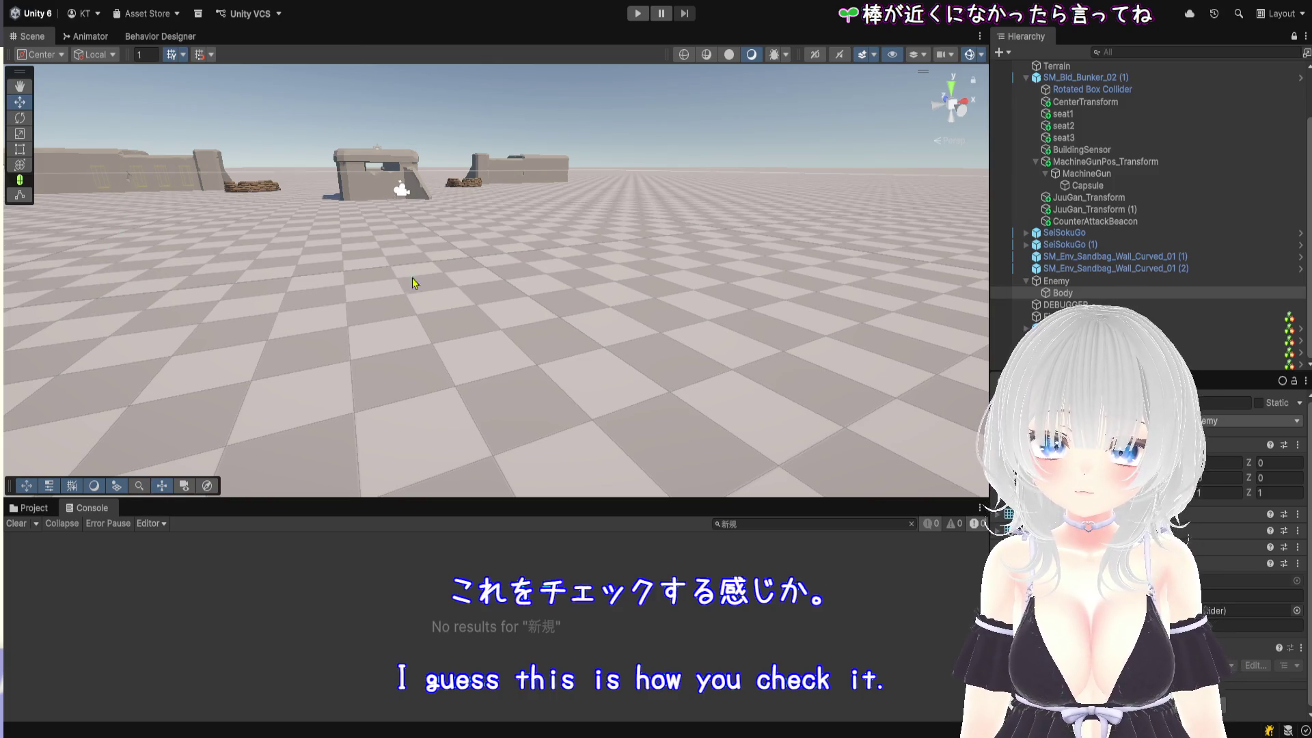
{"action": "left_click", "coordinate": [637, 13]}
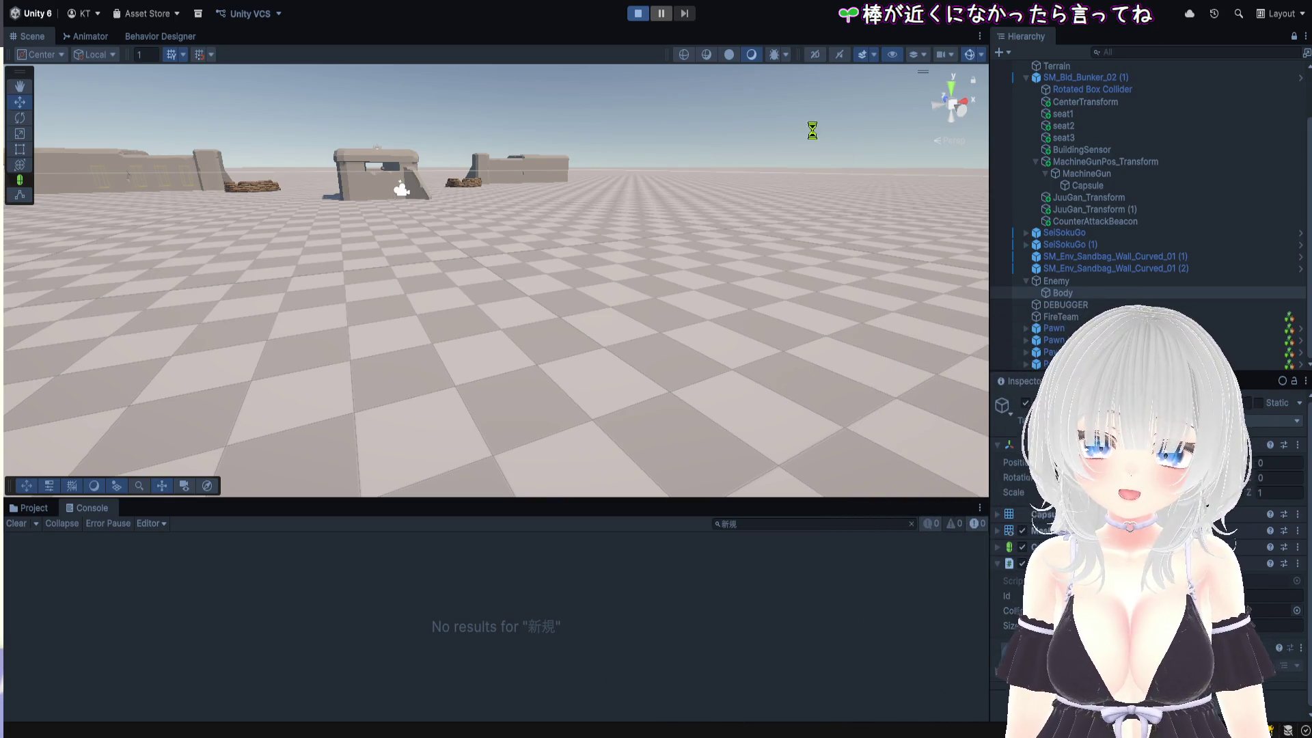
Clear the Console search filter so all log messages show
{"action": "left_click", "coordinate": [759, 524]}
{"action": "key", "text": "BackSpace"}
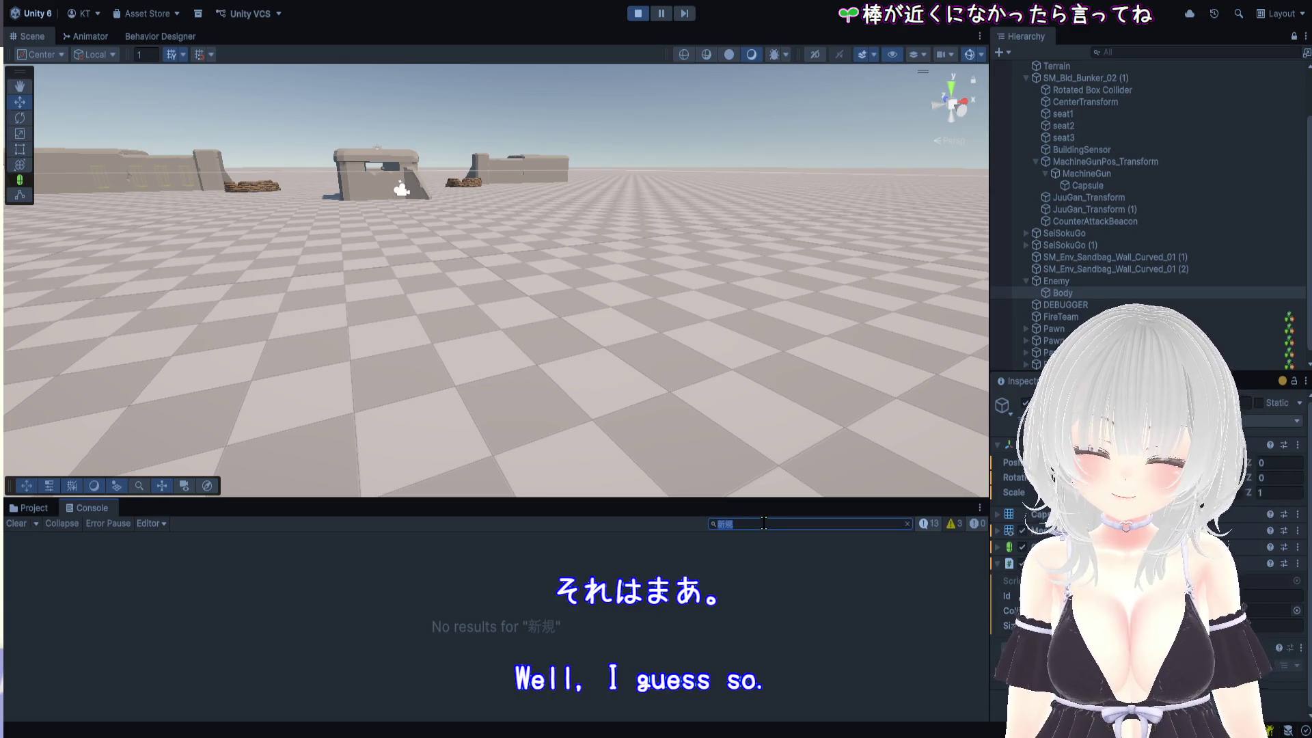
{"action": "key", "text": "f"}
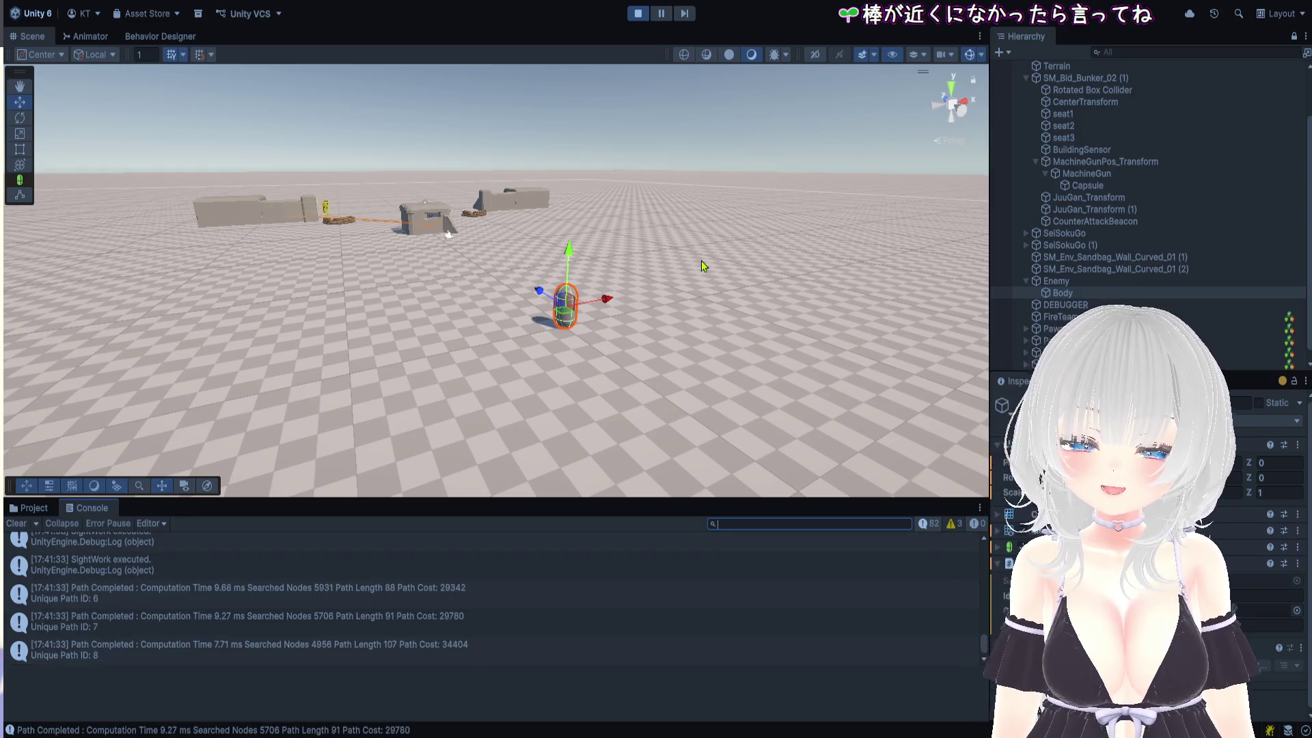
Drag the enemy Body capsule along its Z axis to 2.2 during play
{"action": "scroll", "coordinate": [578, 335], "scroll_direction": "up", "scroll_amount": 5}
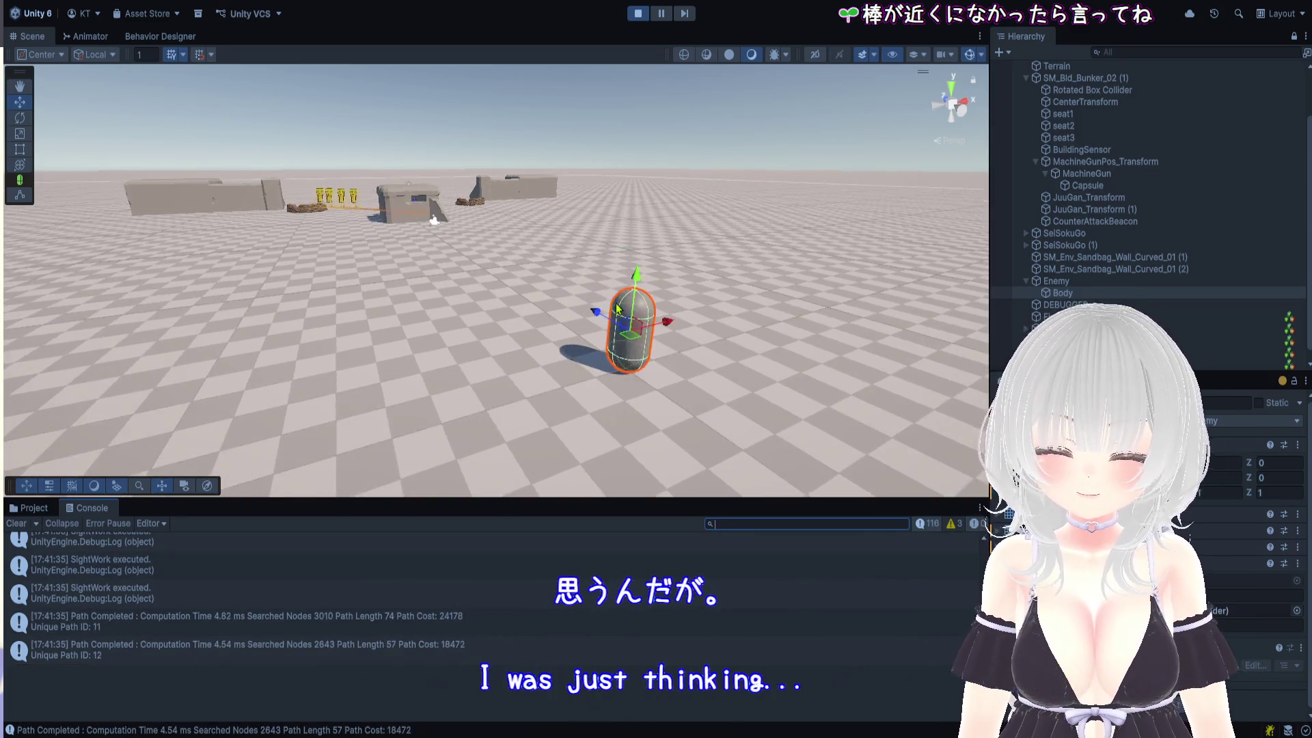
{"action": "scroll", "coordinate": [622, 326], "scroll_direction": "up", "scroll_amount": 3}
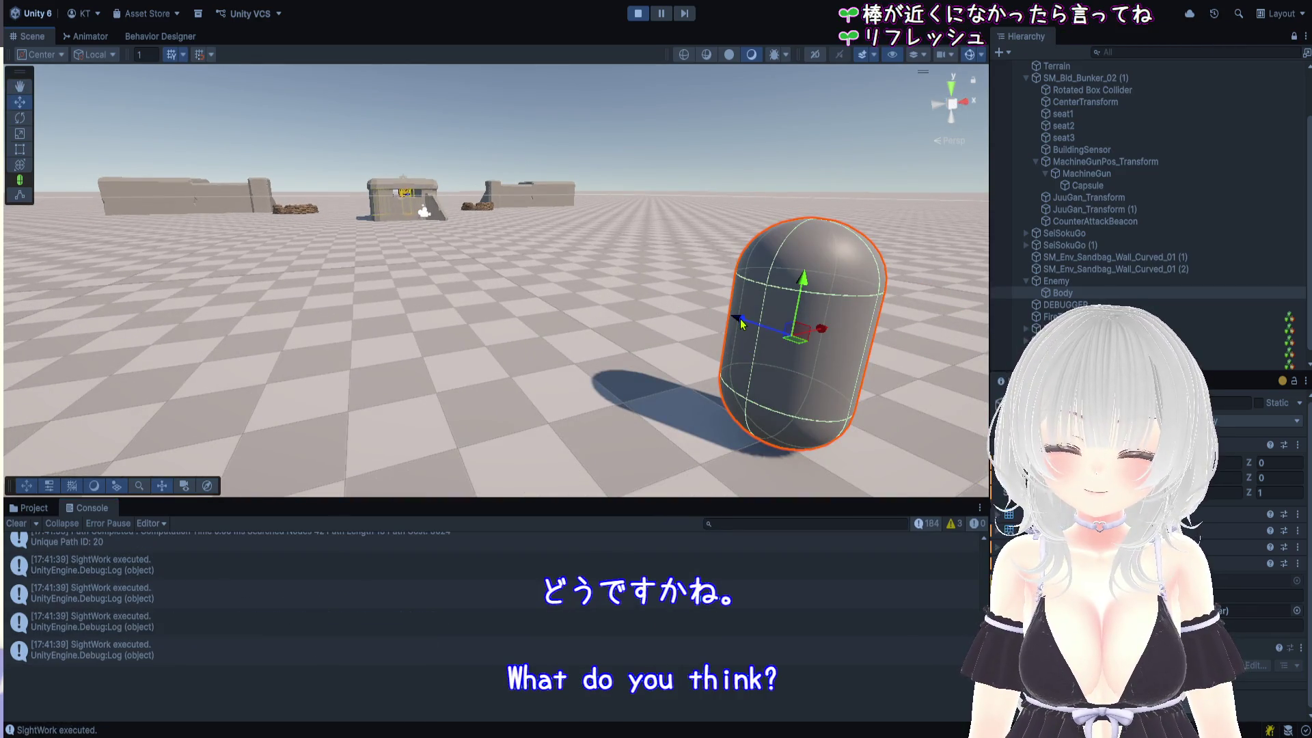
{"action": "mouse_move", "coordinate": [740, 319]}
{"action": "left_mouse_down"}
{"action": "mouse_move", "coordinate": [697, 300]}
{"action": "mouse_move", "coordinate": [613, 221]}
{"action": "left_mouse_up"}
{"action": "scroll", "coordinate": [683, 222], "scroll_direction": "up", "scroll_amount": 3}
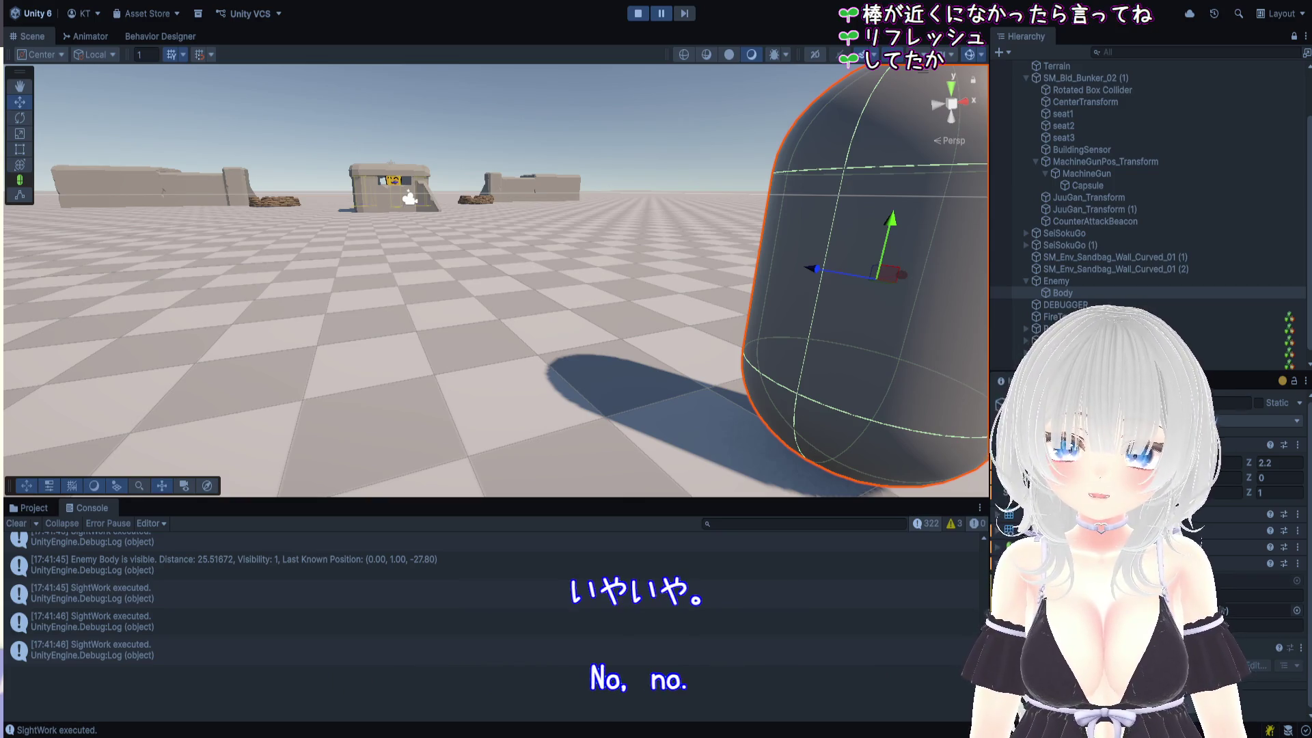
{"action": "left_click", "coordinate": [851, 524]}
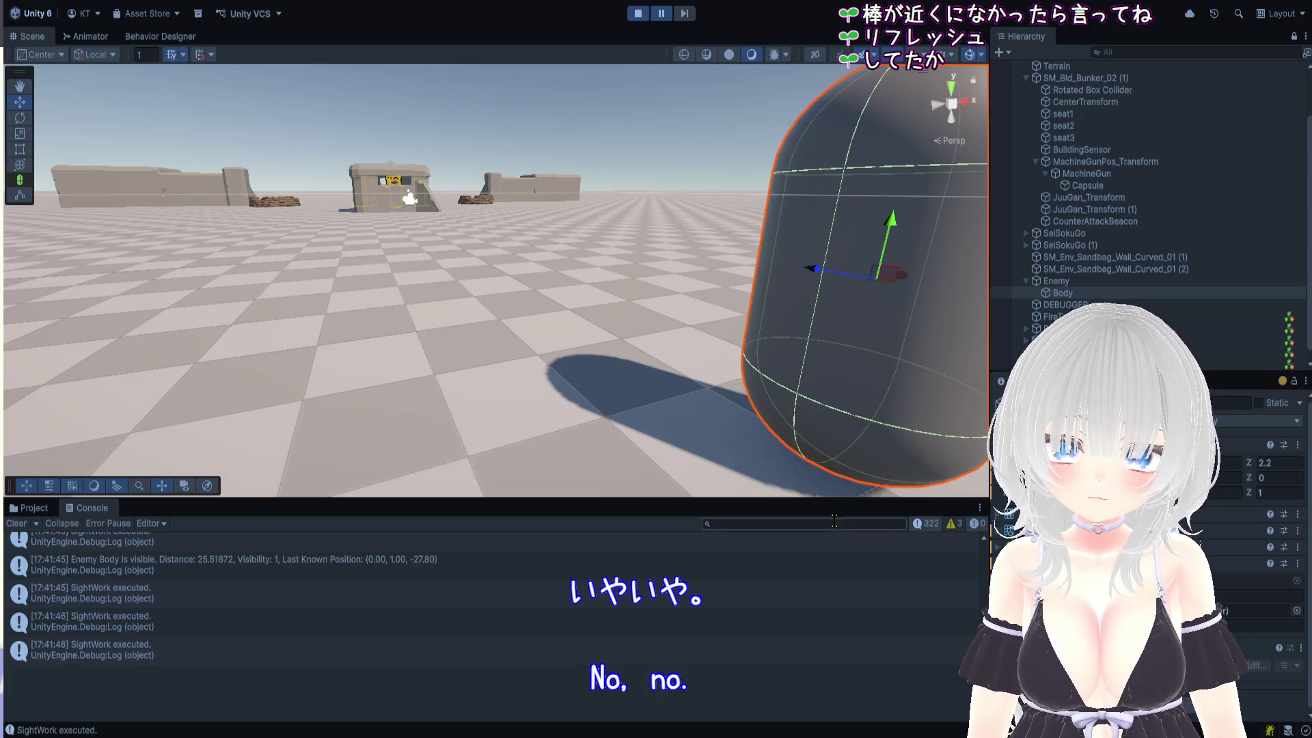
Search the Console for 'targettable' and drag the splitter up so the Console fills most of the window
{"action": "type", "text": "angle"}
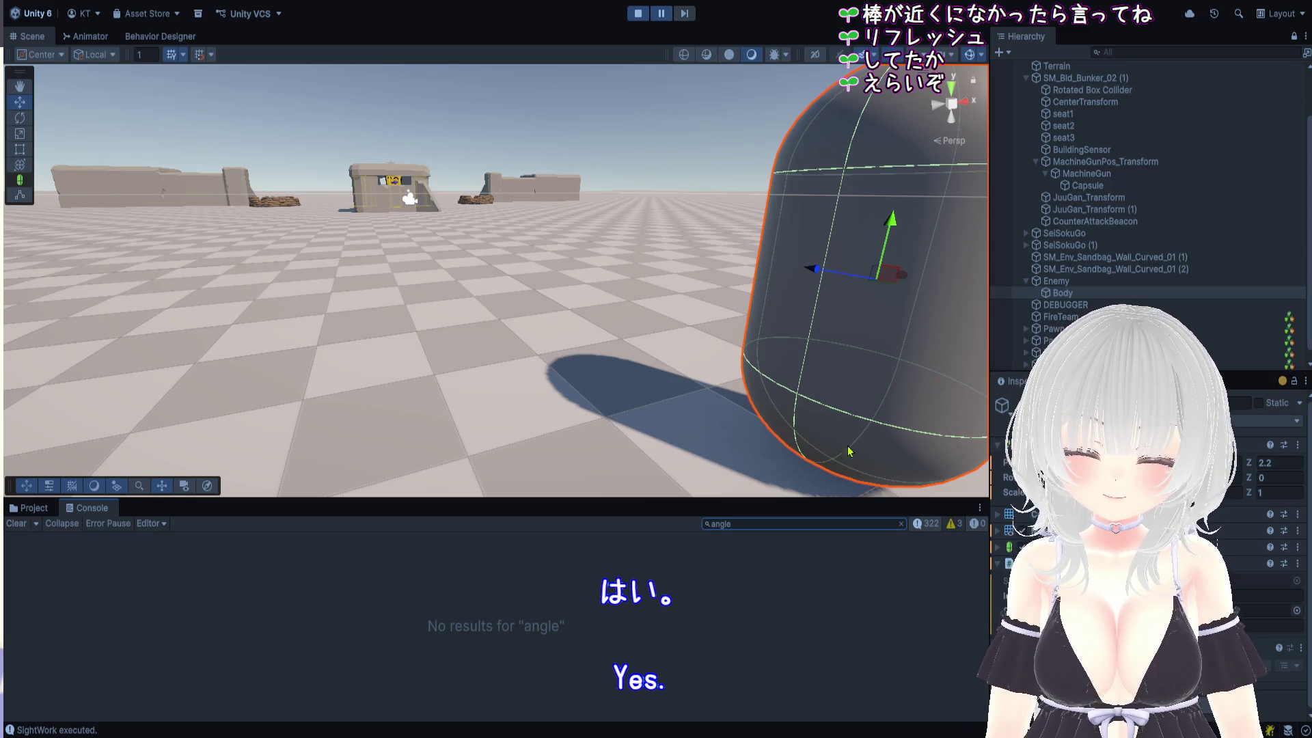
{"action": "type", "text": "targettable"}
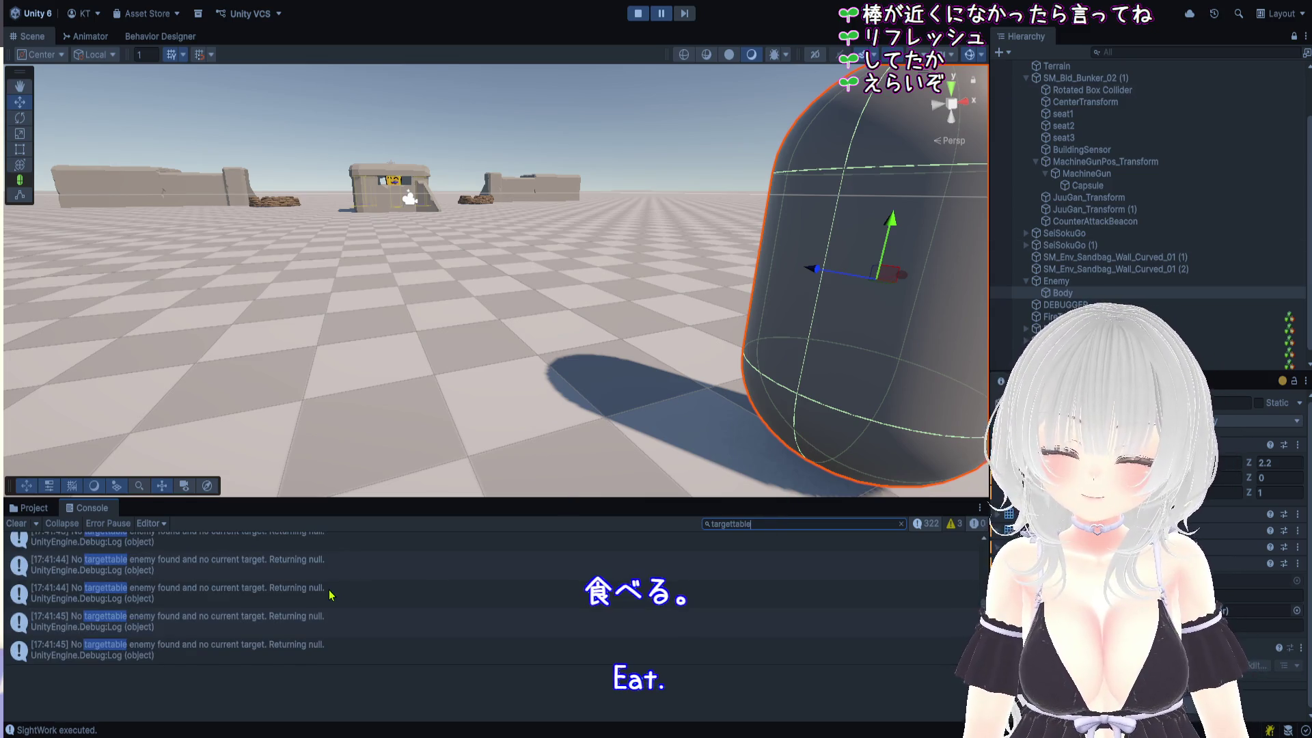
{"action": "scroll", "coordinate": [331, 594], "scroll_direction": "up", "scroll_amount": 5}
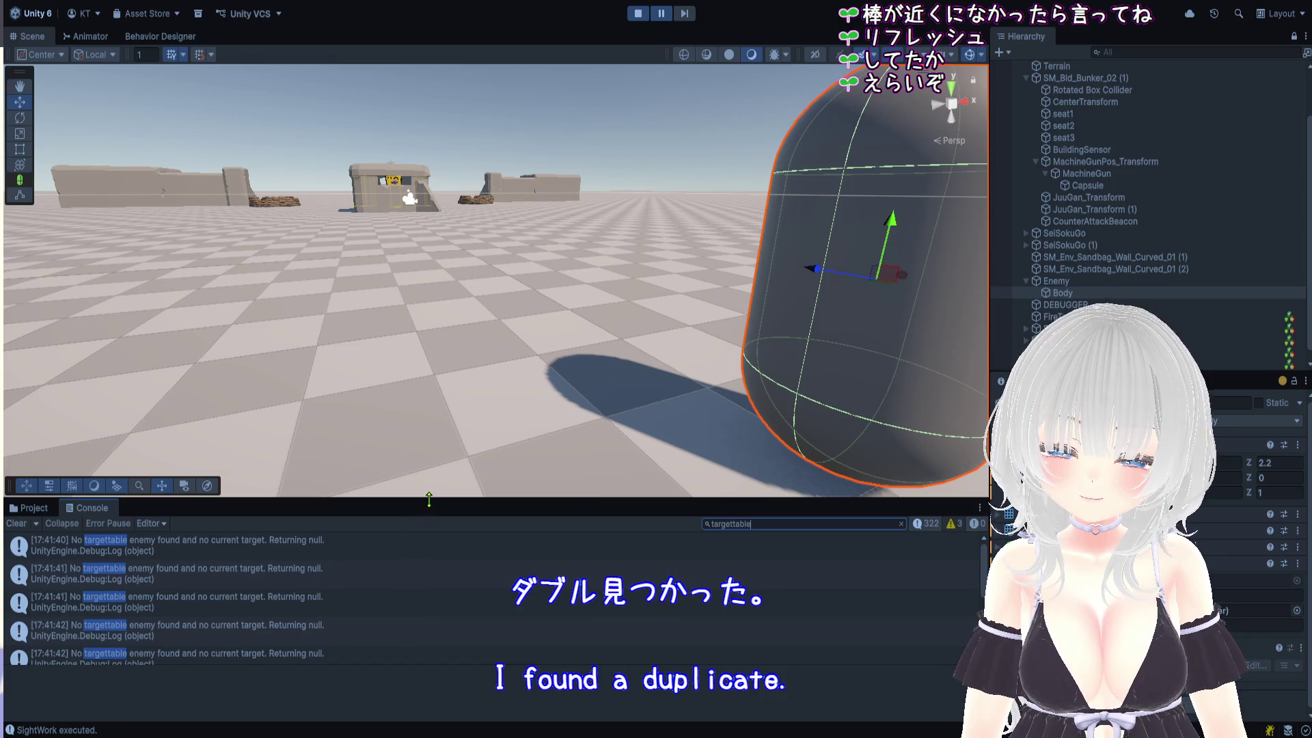
{"action": "left_click_drag", "start_coordinate": [429, 497], "coordinate": [446, 111]}
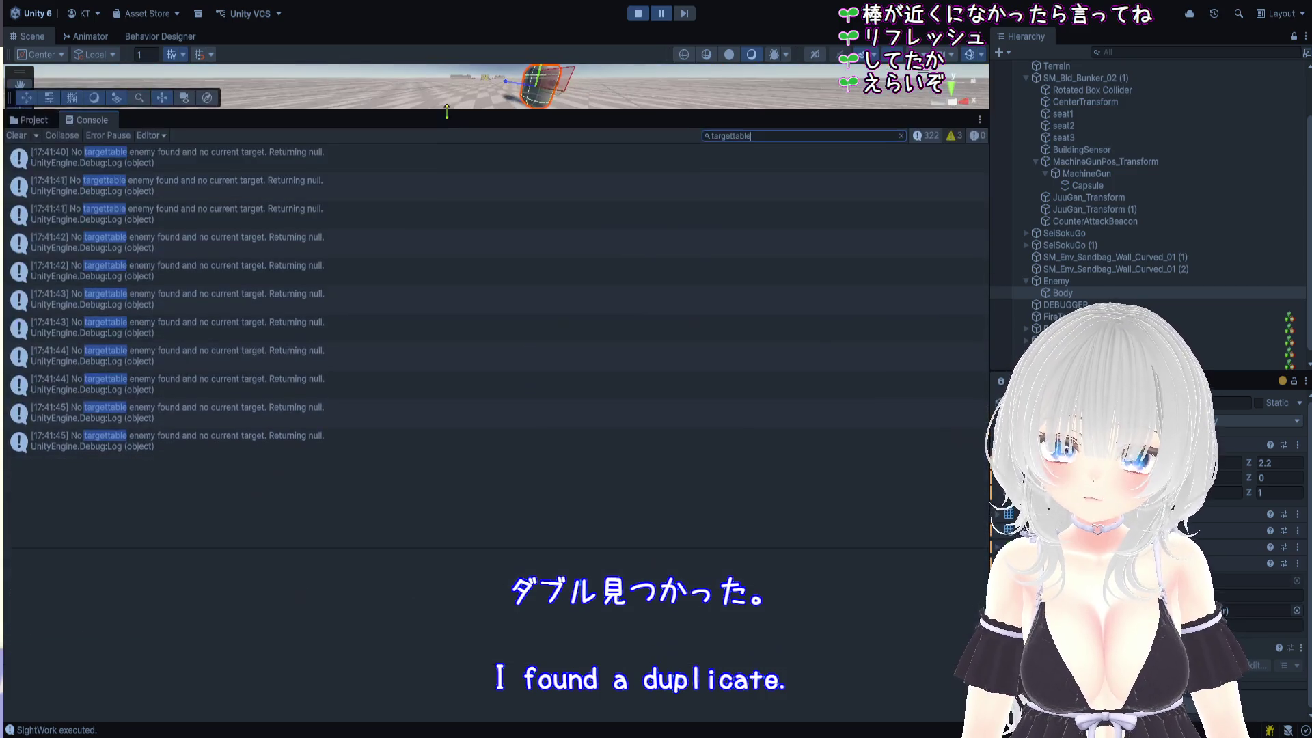
Check a 'No targettable' warning's stack trace, unpause the game, and drag the splitter back down
{"action": "left_click", "coordinate": [327, 332]}
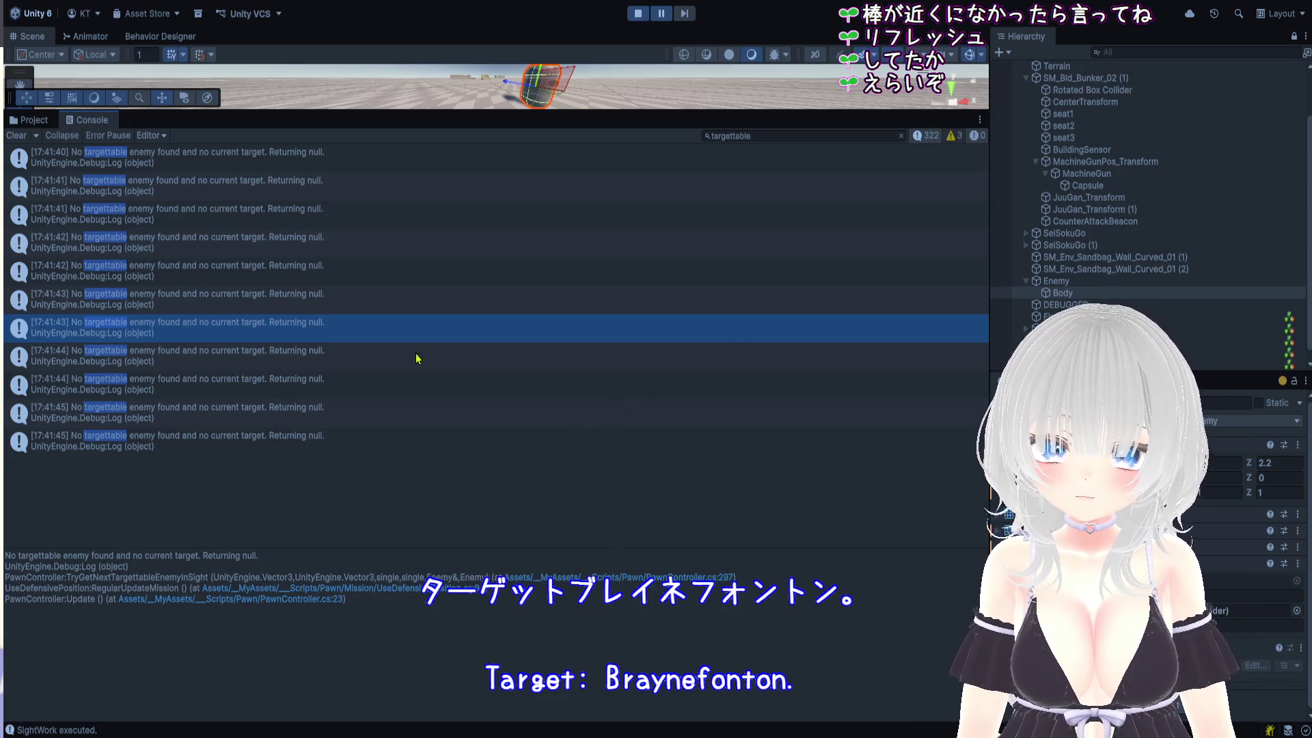
{"action": "left_click", "coordinate": [661, 13]}
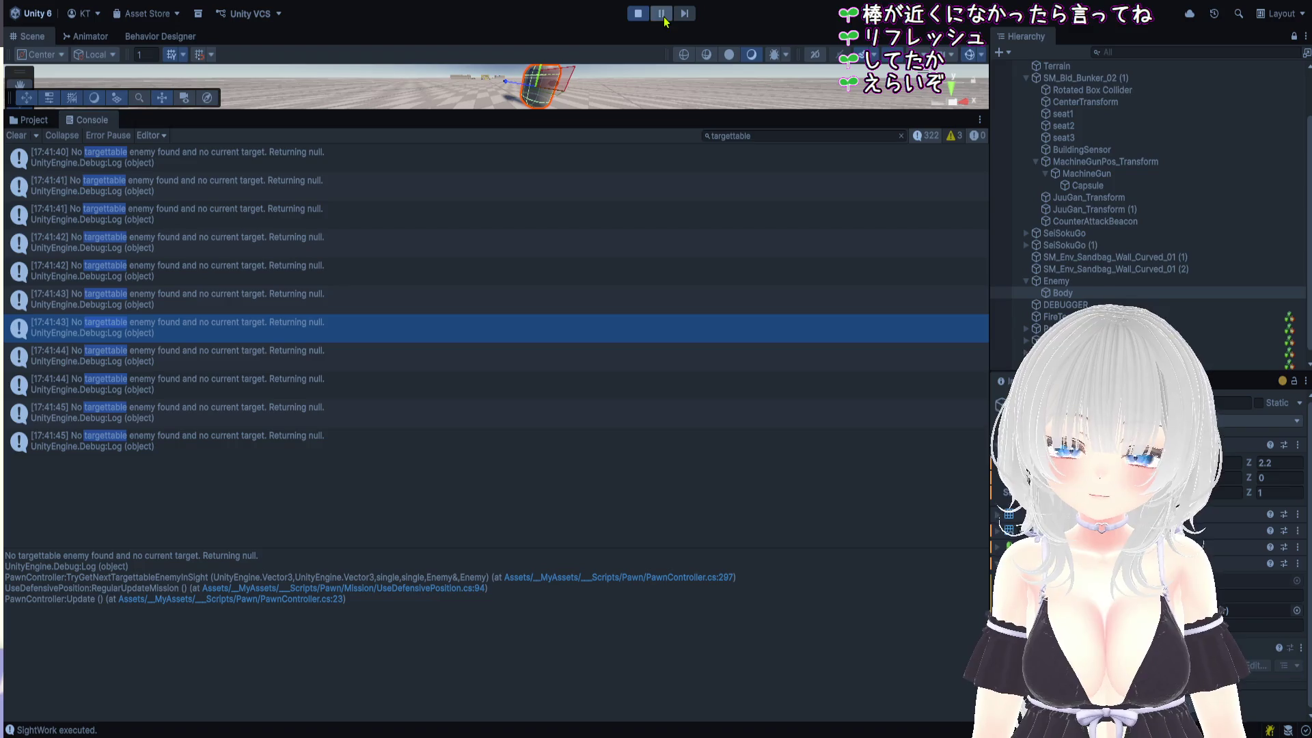
{"action": "left_click_drag", "start_coordinate": [698, 110], "coordinate": [699, 594]}
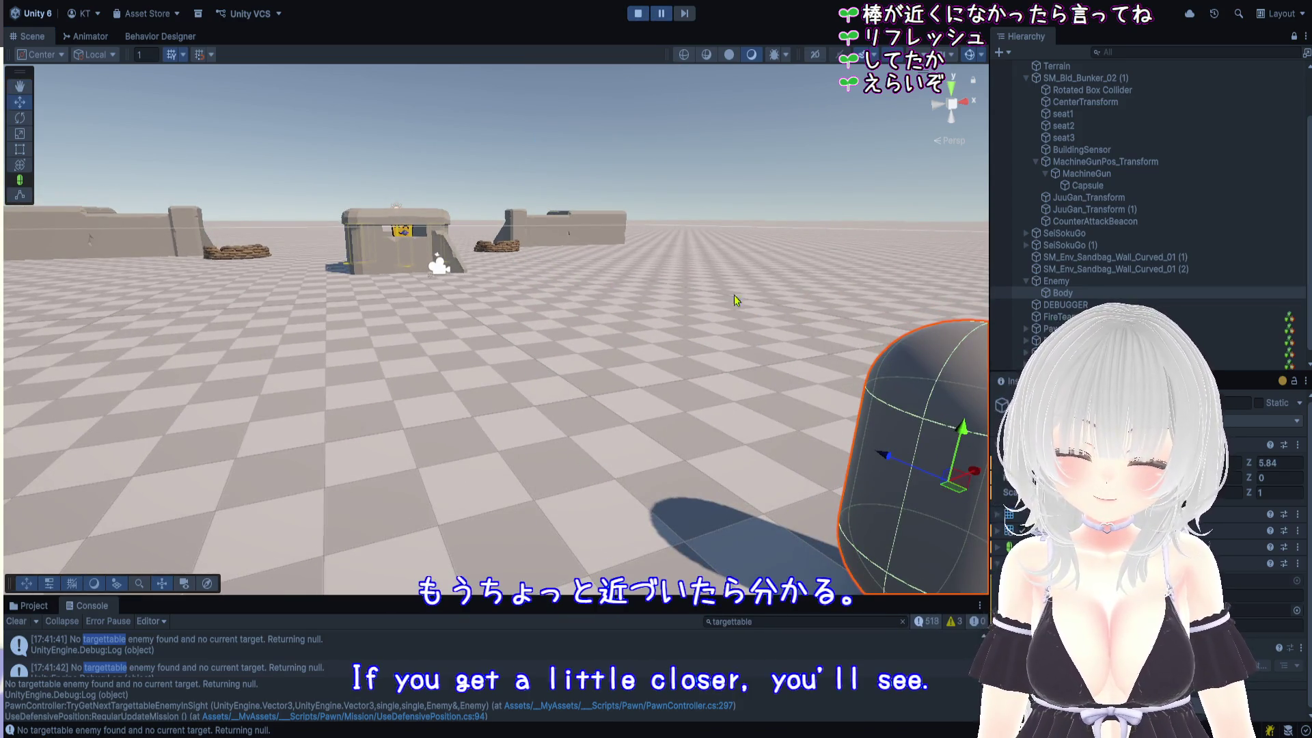
Maximise the Console and inspect the alternating 'Enemy Body is not visible' and targettable warnings
{"action": "key", "text": "shift+space"}
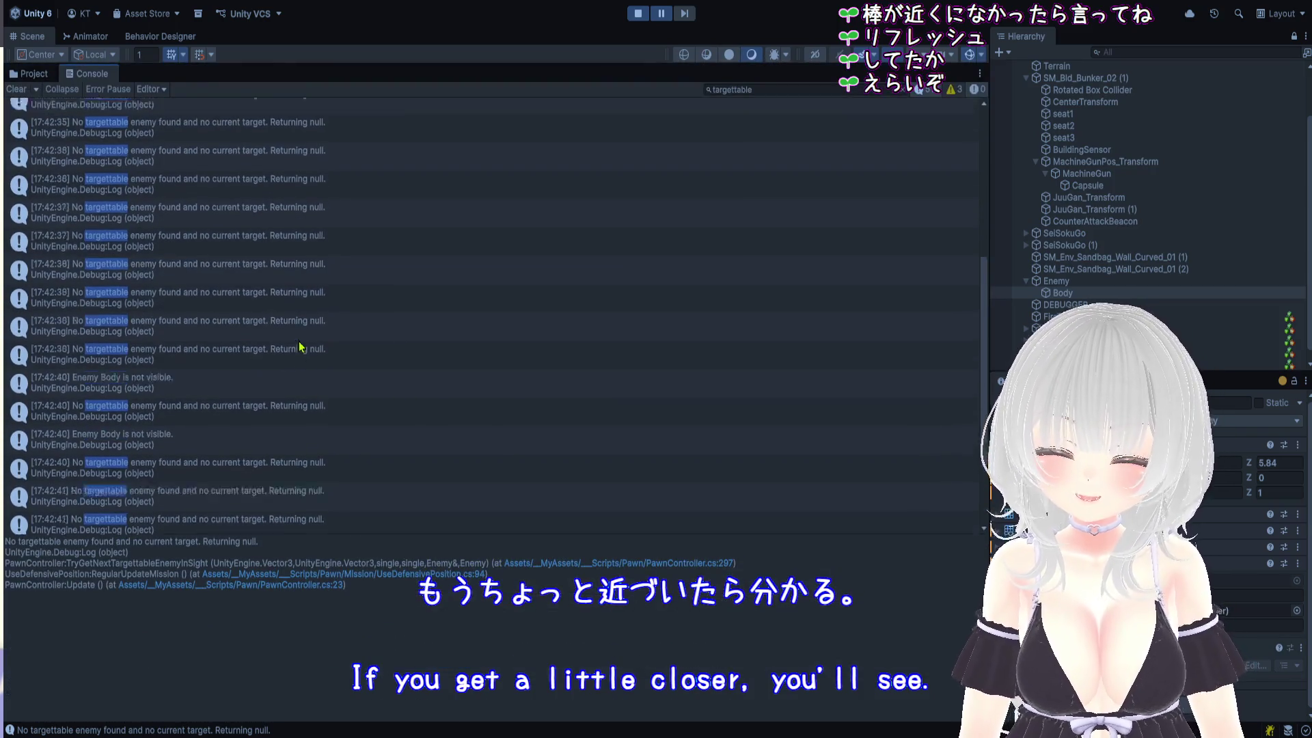
{"action": "left_click", "coordinate": [238, 270]}
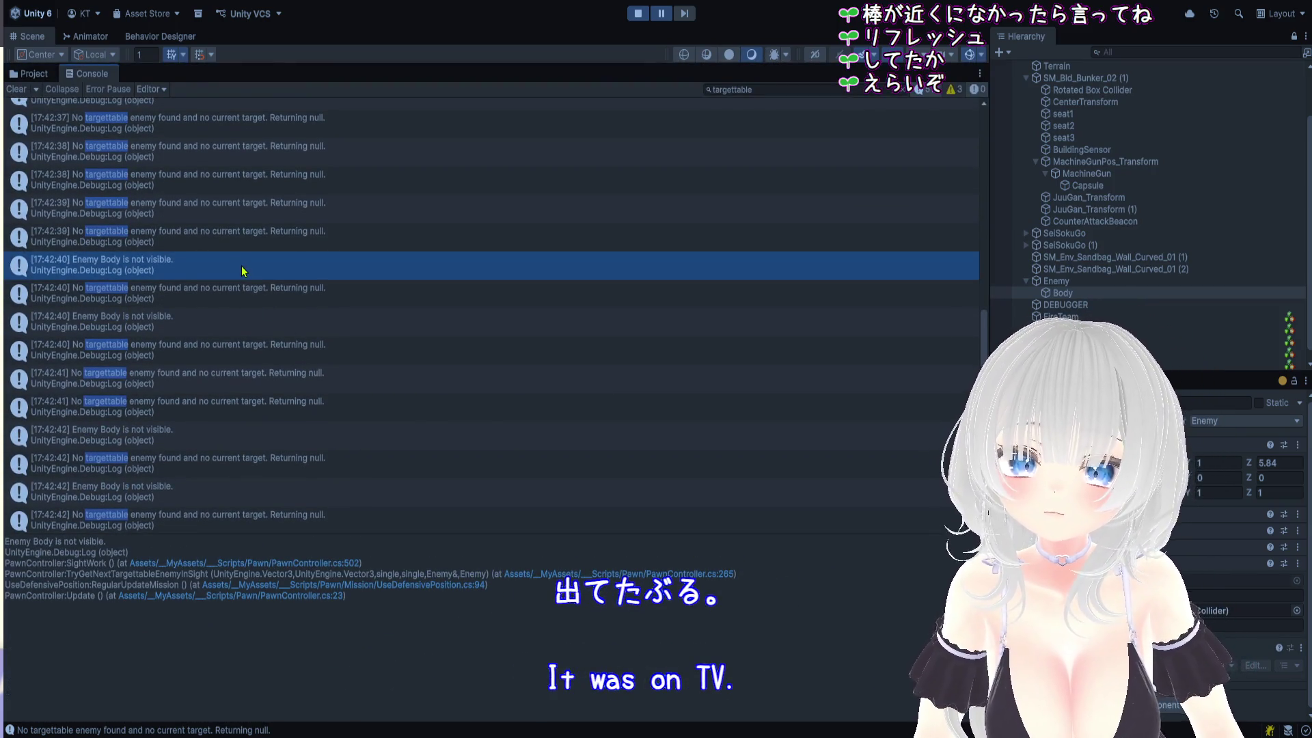
{"action": "left_click", "coordinate": [257, 299]}
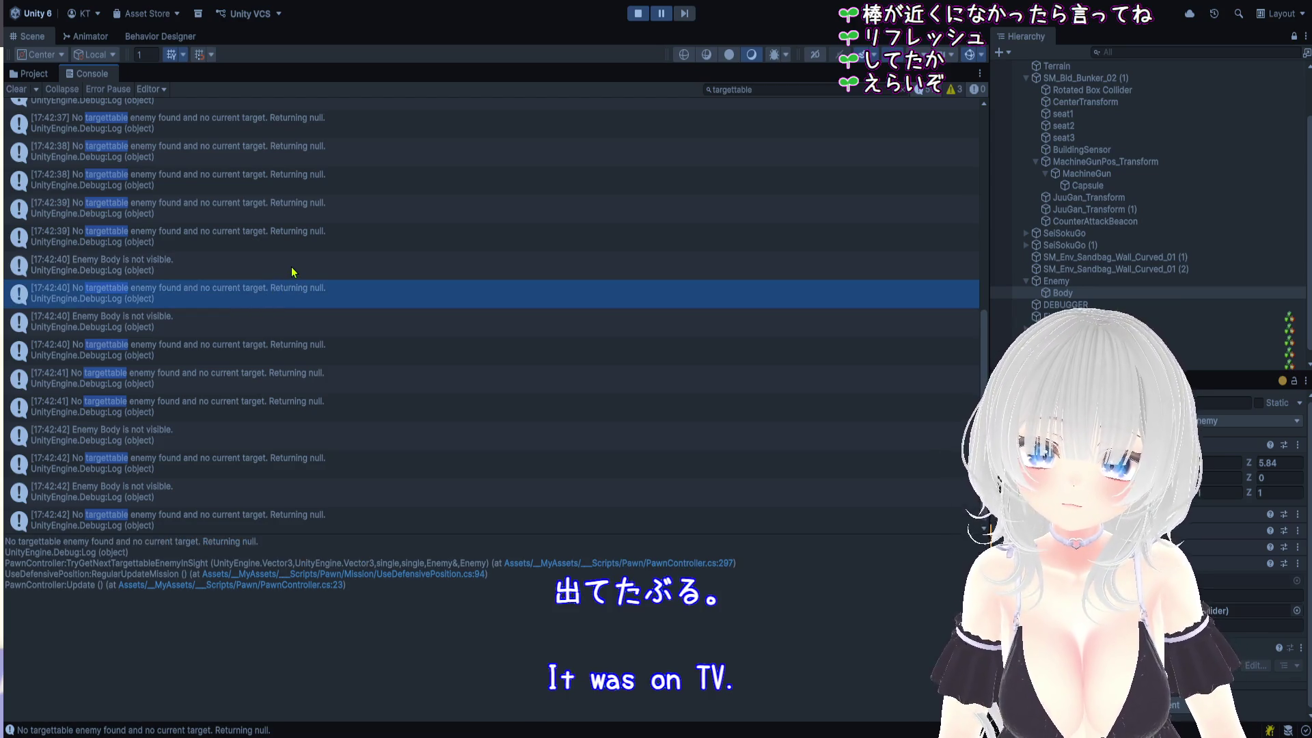
{"action": "left_click", "coordinate": [314, 271]}
{"action": "left_click", "coordinate": [298, 328]}
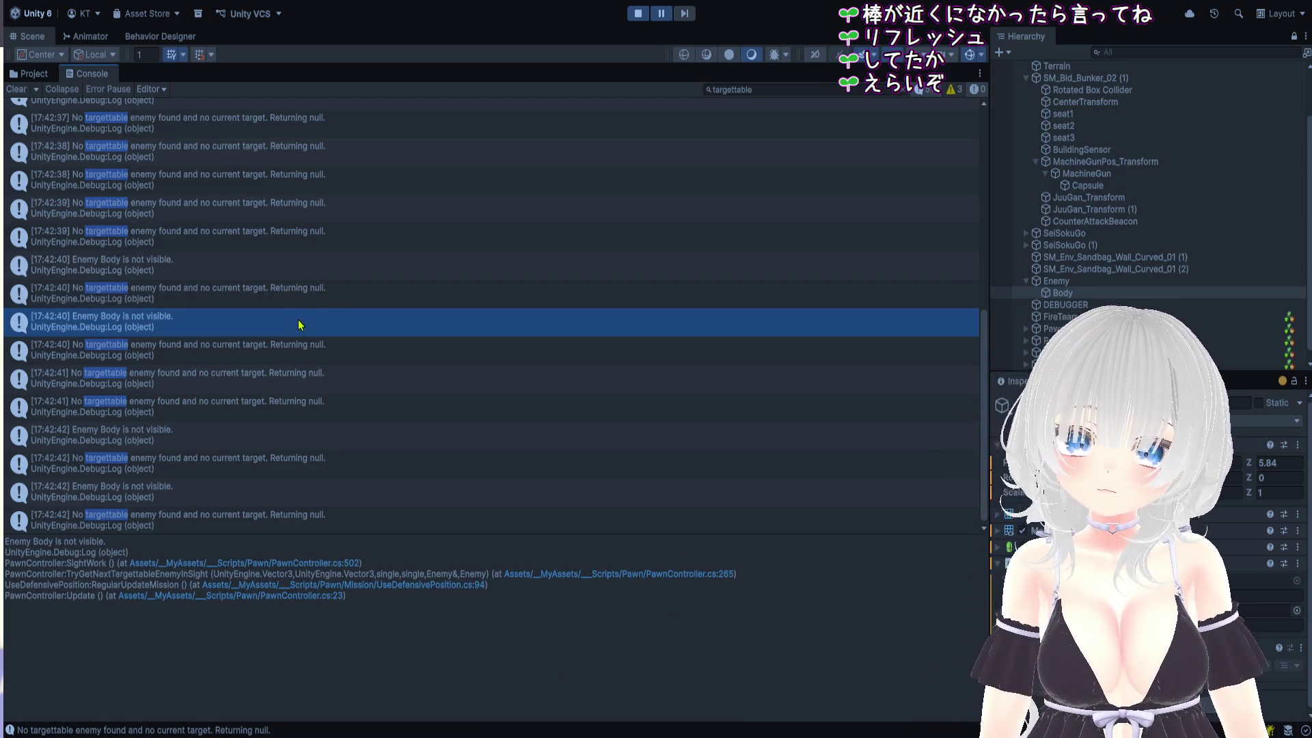
{"action": "left_click", "coordinate": [313, 299]}
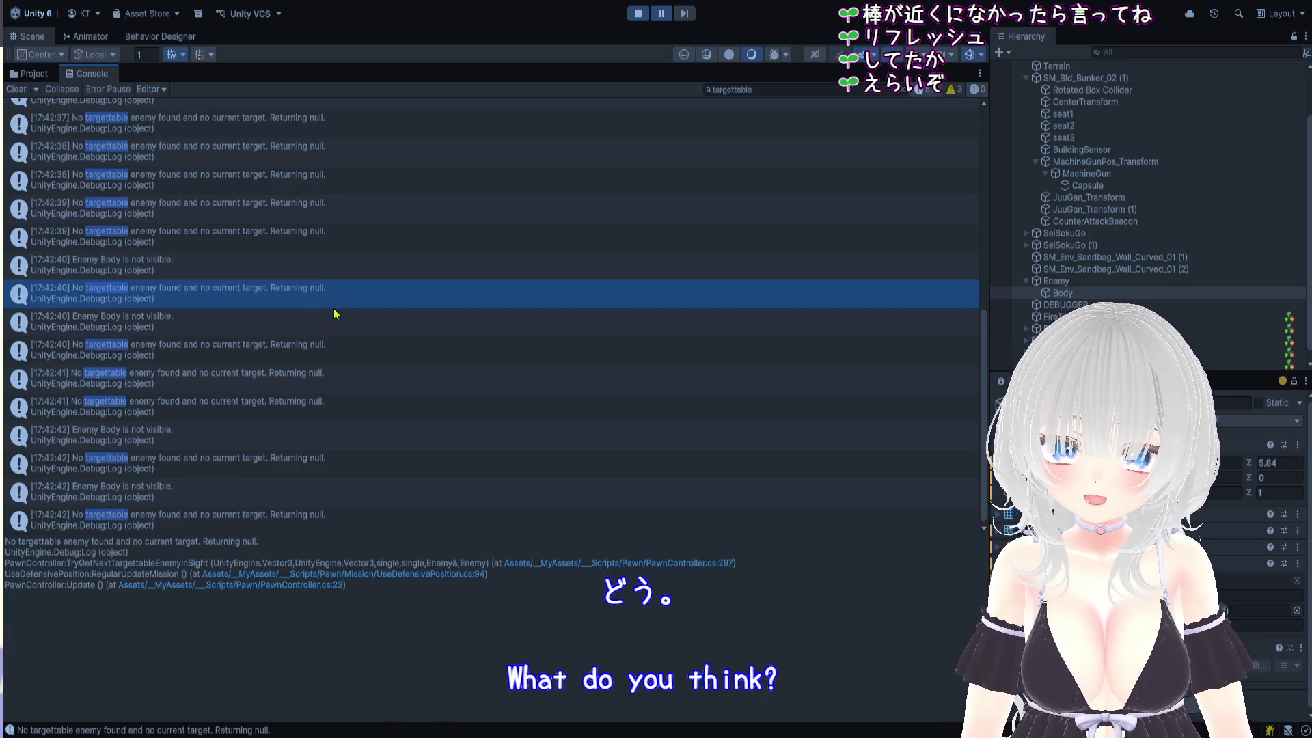
Inspect the 17:42:41 targettable warning, then resume the game and stop Play mode
{"action": "scroll", "coordinate": [328, 379], "scroll_direction": "up", "scroll_amount": 5}
{"action": "scroll", "coordinate": [321, 378], "scroll_direction": "down", "scroll_amount": 5}
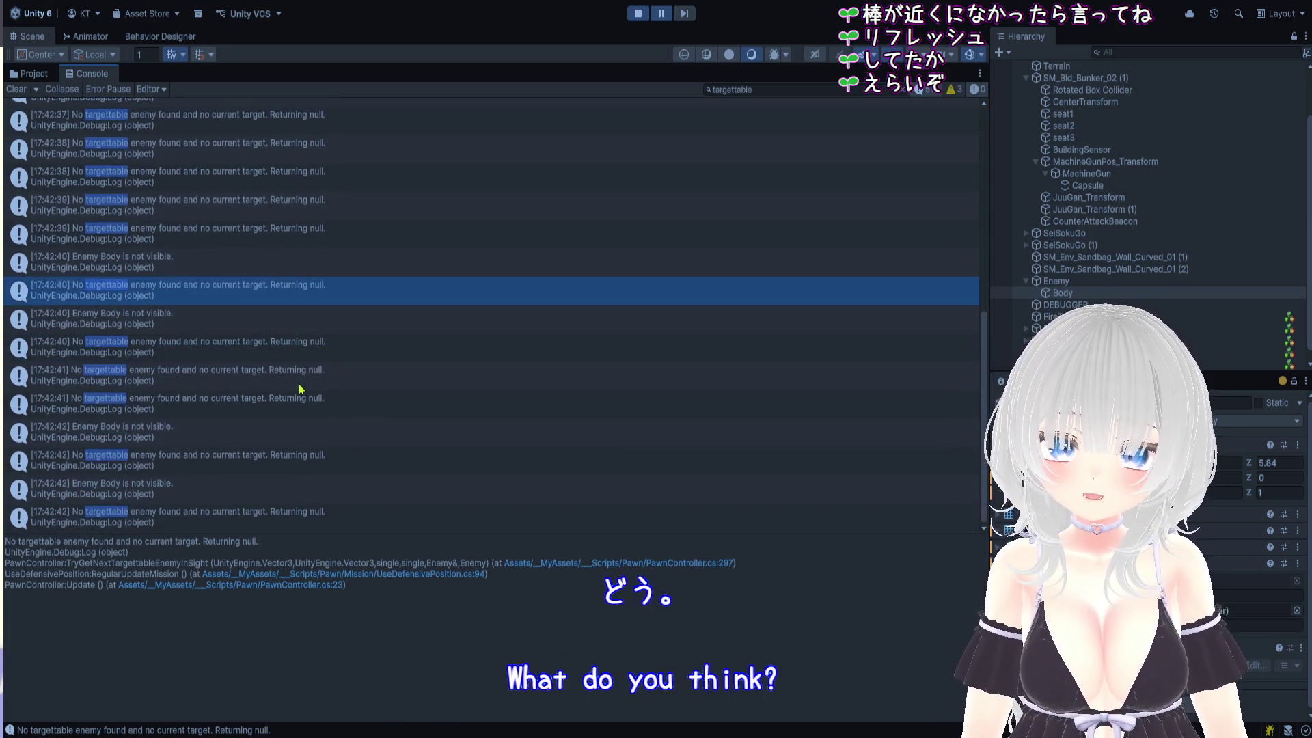
{"action": "left_click", "coordinate": [304, 405]}
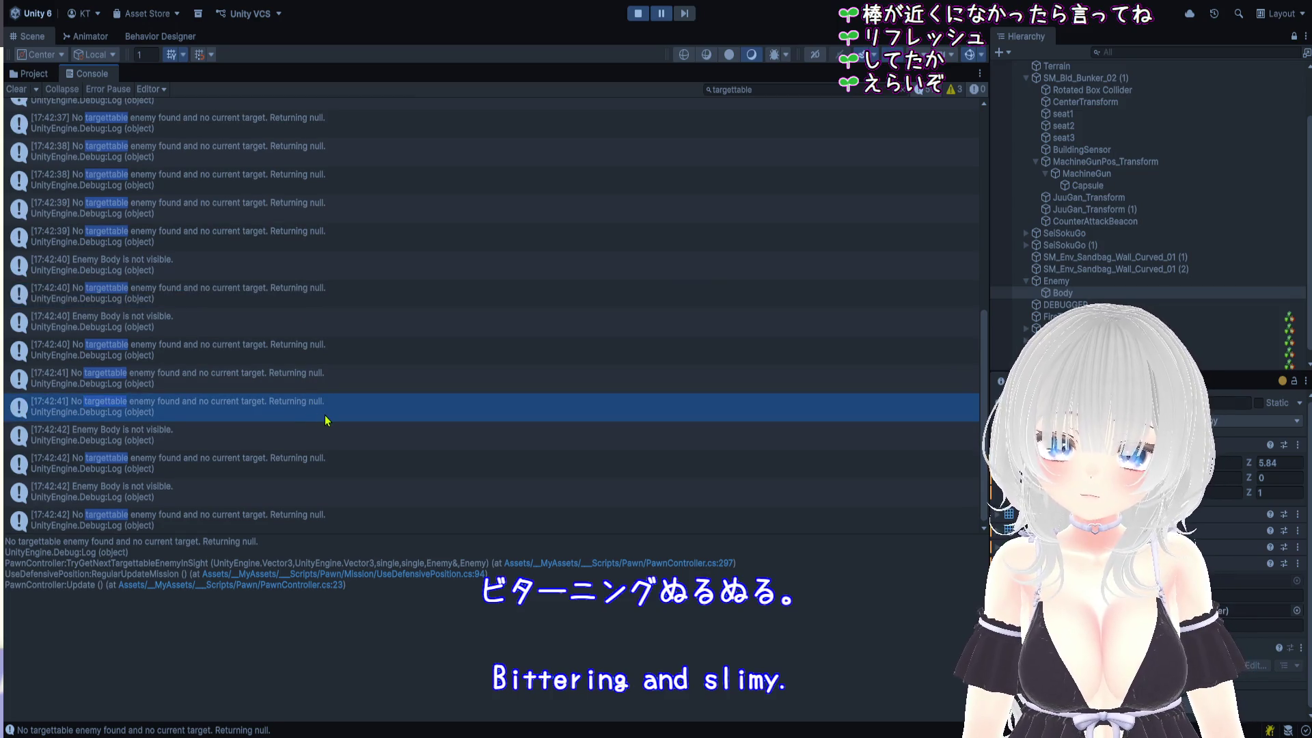
{"action": "left_click", "coordinate": [663, 15]}
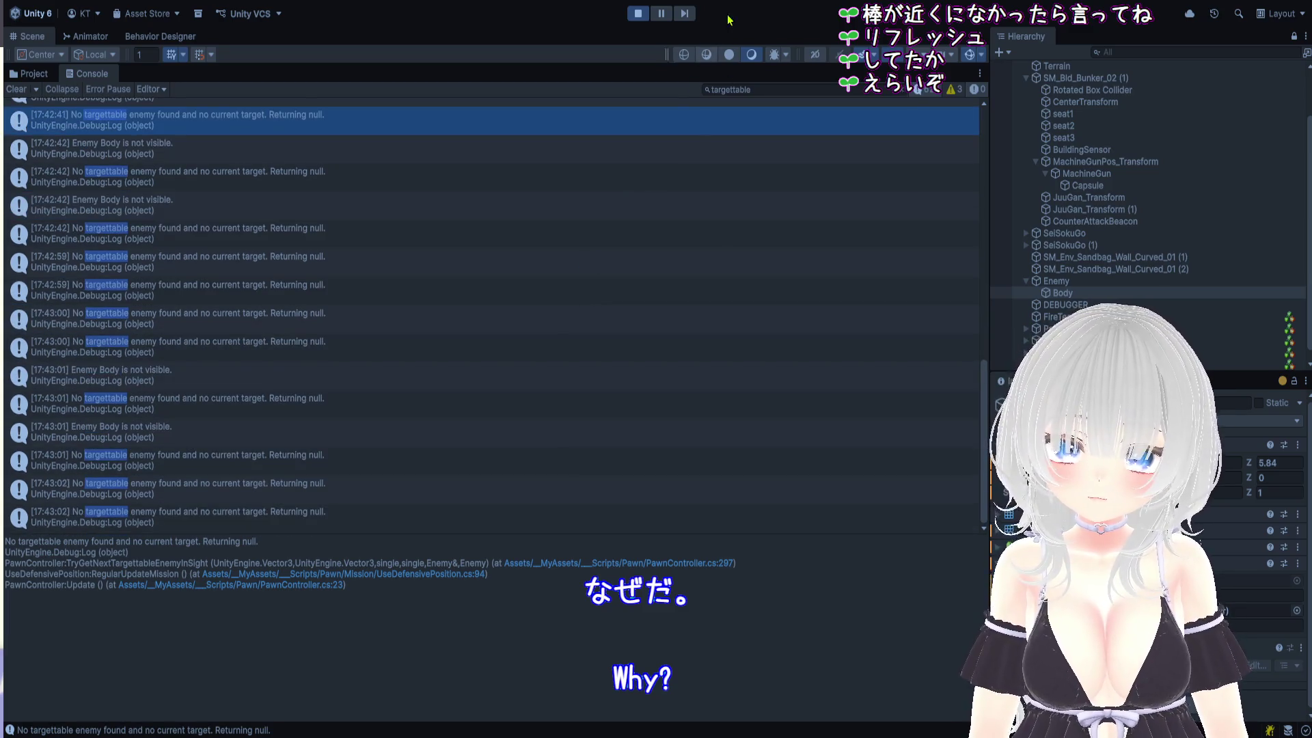
{"action": "left_click", "coordinate": [637, 14]}
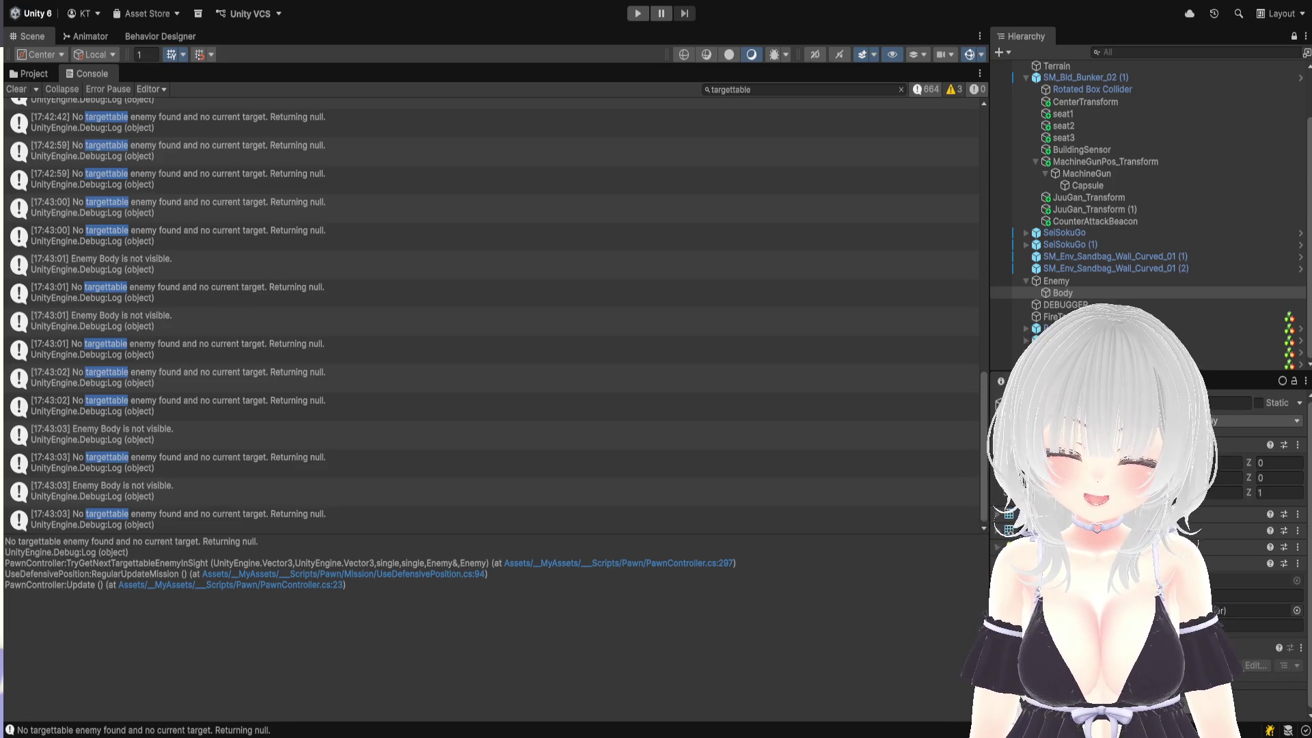
Filter the Console by 'entered' and read the first sight-sensor entry's stack trace
{"action": "left_click", "coordinate": [815, 90]}
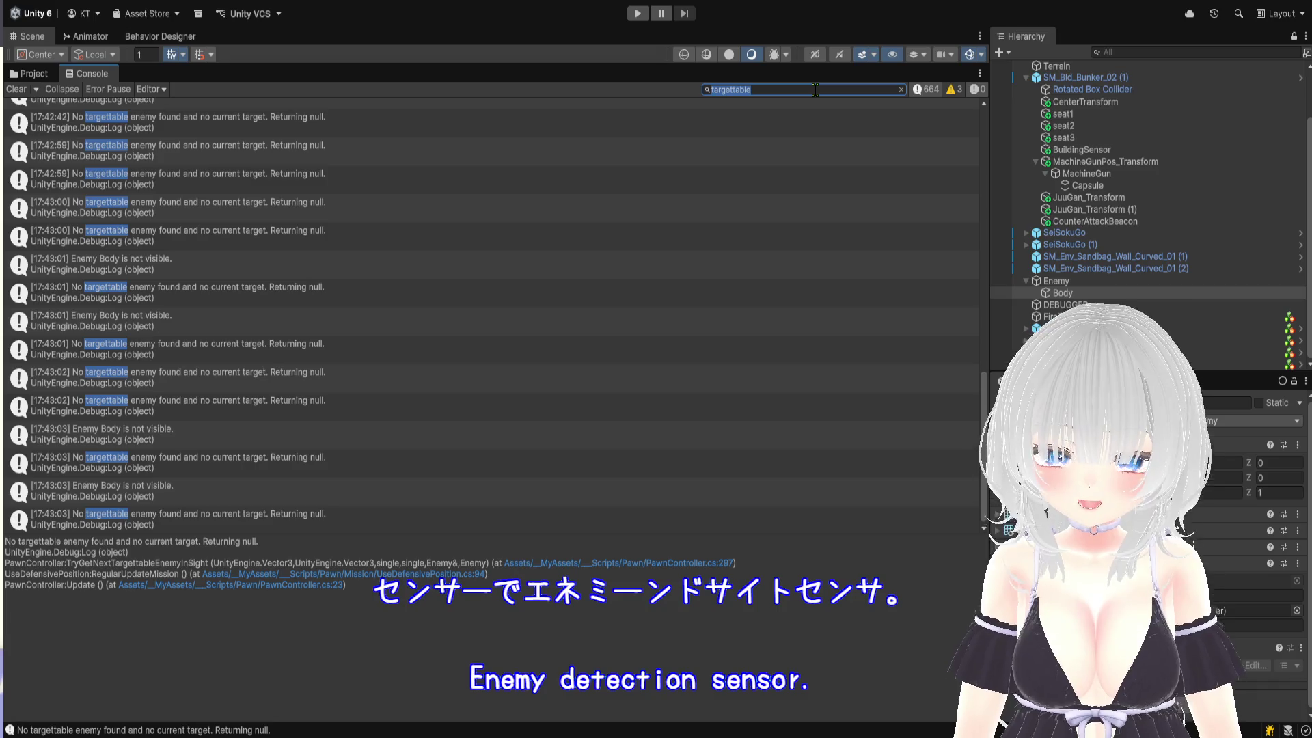
{"action": "type", "text": "えね"}
{"action": "type", "text": "enter"}
{"action": "type", "text": "ed"}
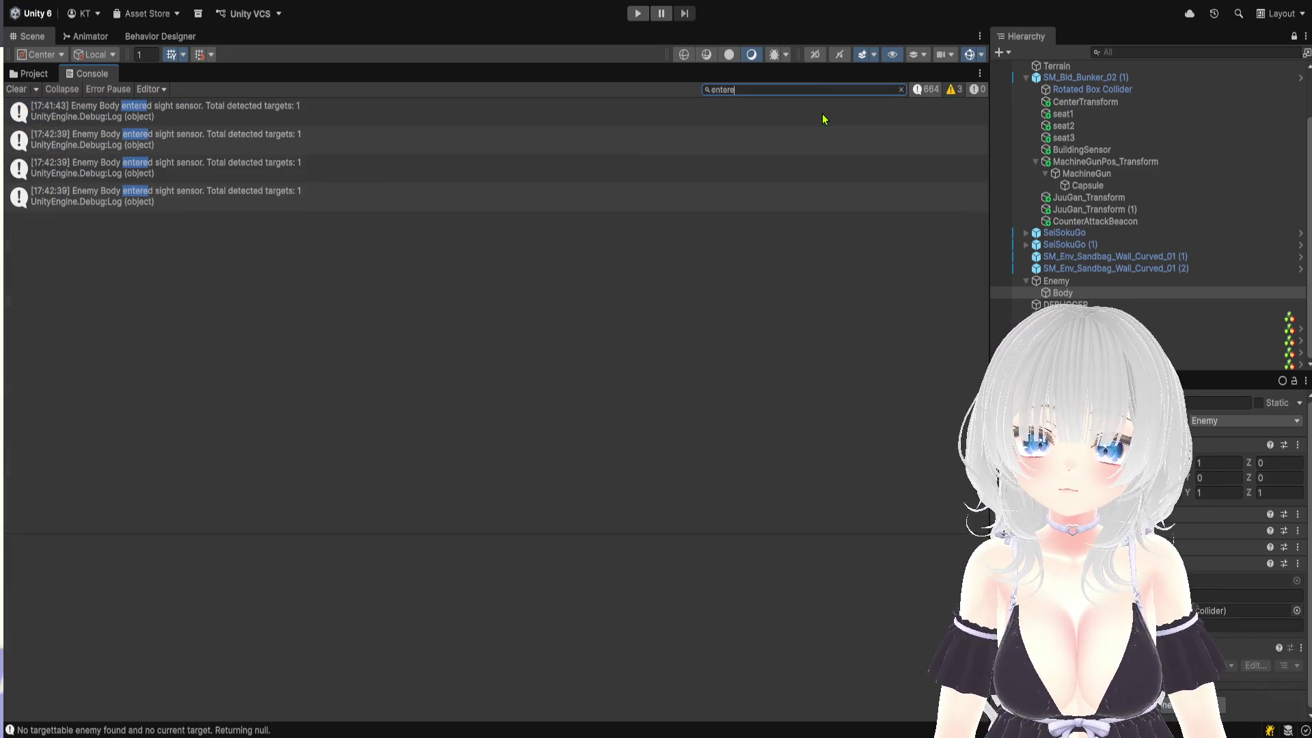
{"action": "left_click", "coordinate": [304, 124]}
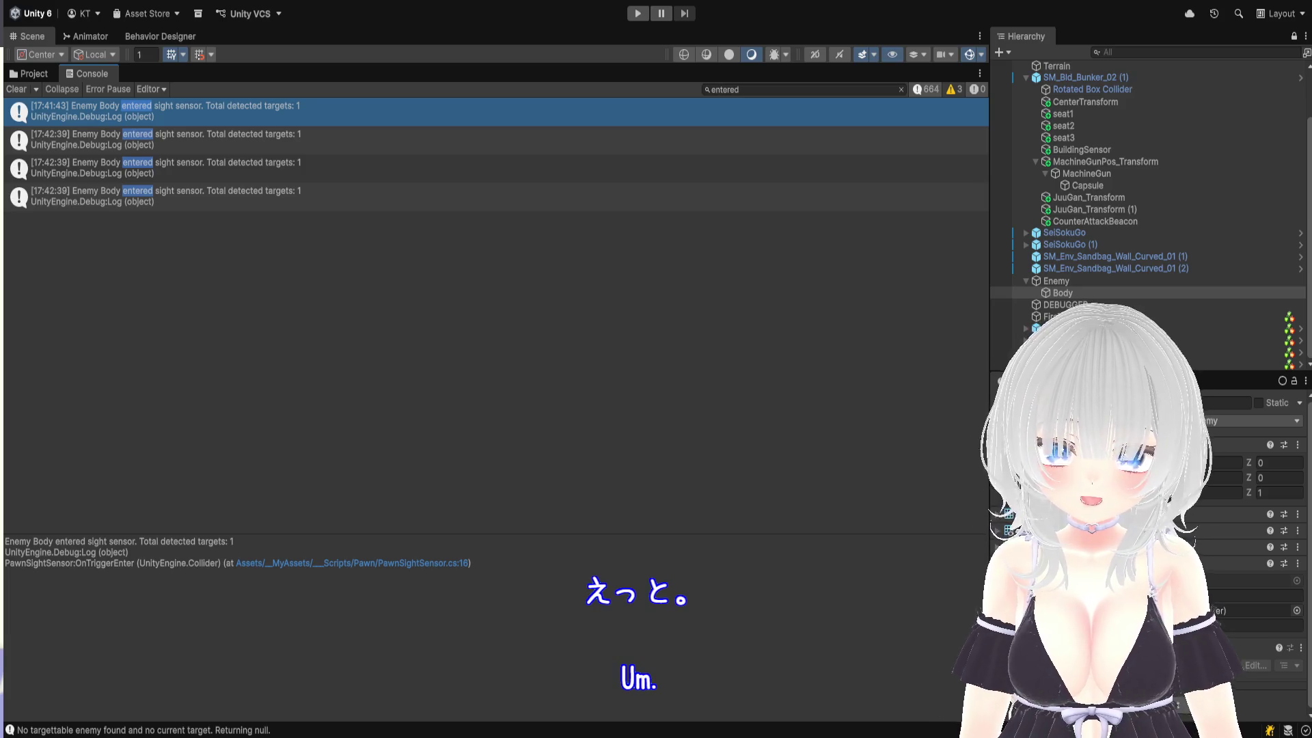
Refilter by 'visible', check where visible and not-visible messages are logged, and shrink the Console
{"action": "double_click", "coordinate": [723, 89]}
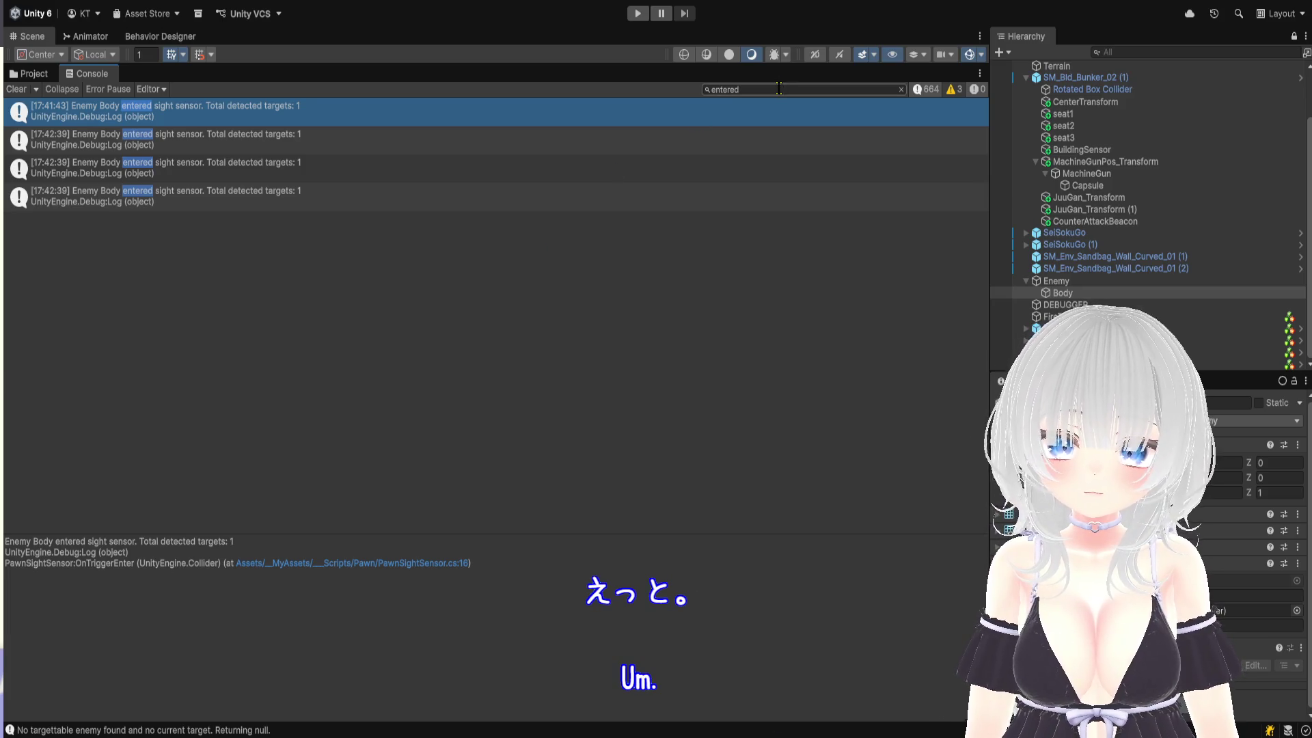
{"action": "type", "text": "visible"}
{"action": "scroll", "coordinate": [246, 430], "scroll_direction": "down", "scroll_amount": 3}
{"action": "left_click", "coordinate": [223, 398]}
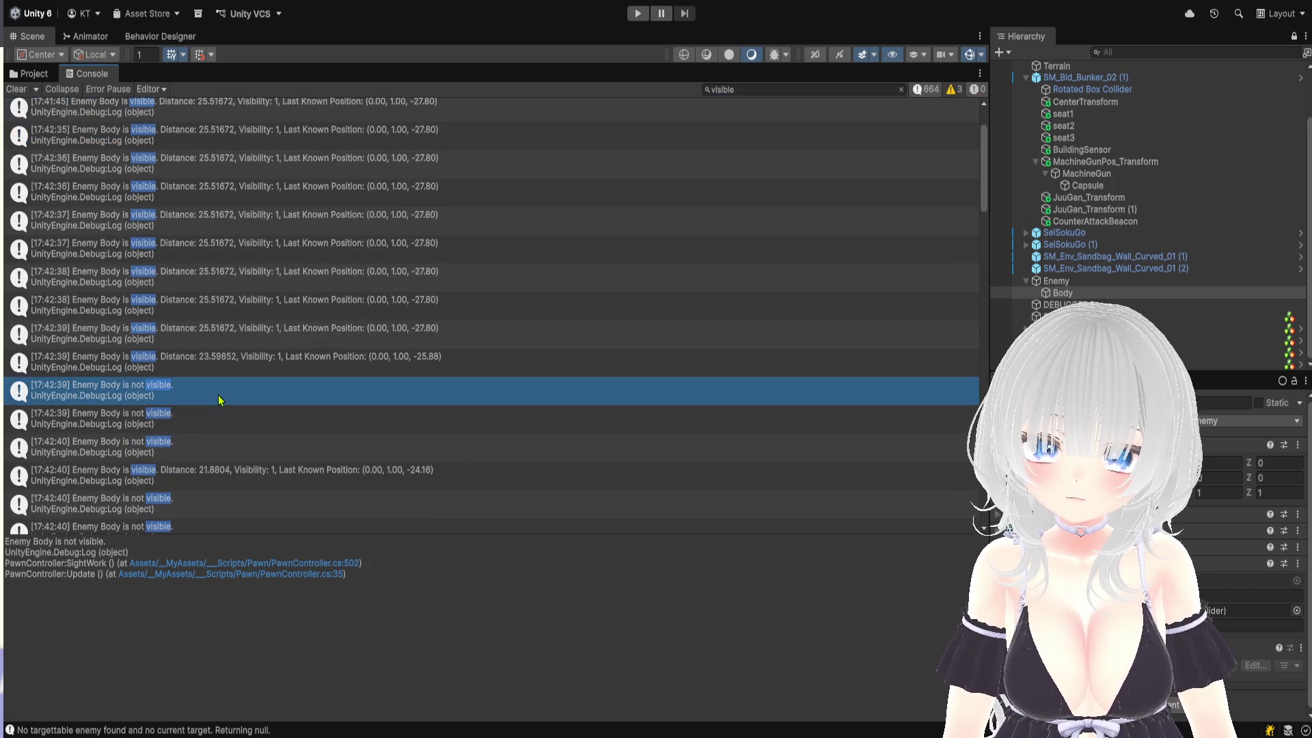
{"action": "scroll", "coordinate": [224, 404], "scroll_direction": "down", "scroll_amount": 2}
{"action": "scroll", "coordinate": [256, 345], "scroll_direction": "down", "scroll_amount": 3}
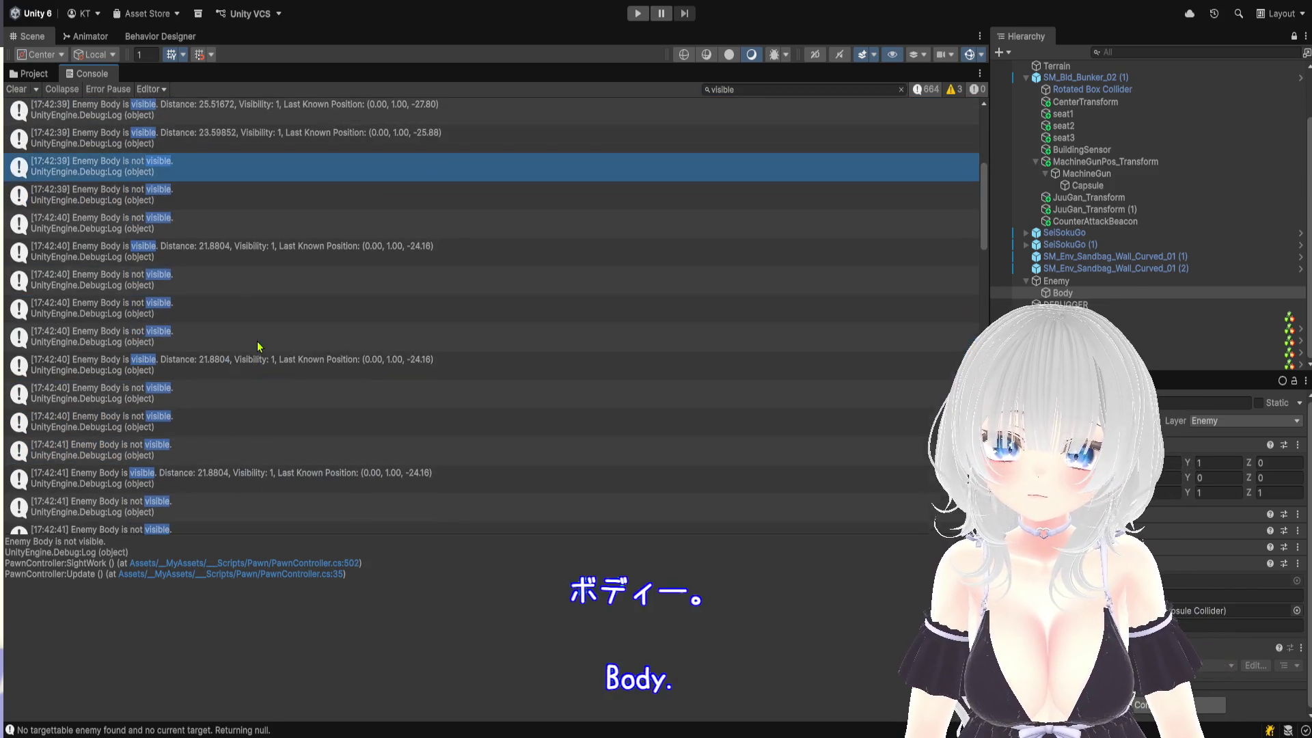
{"action": "left_click", "coordinate": [281, 371]}
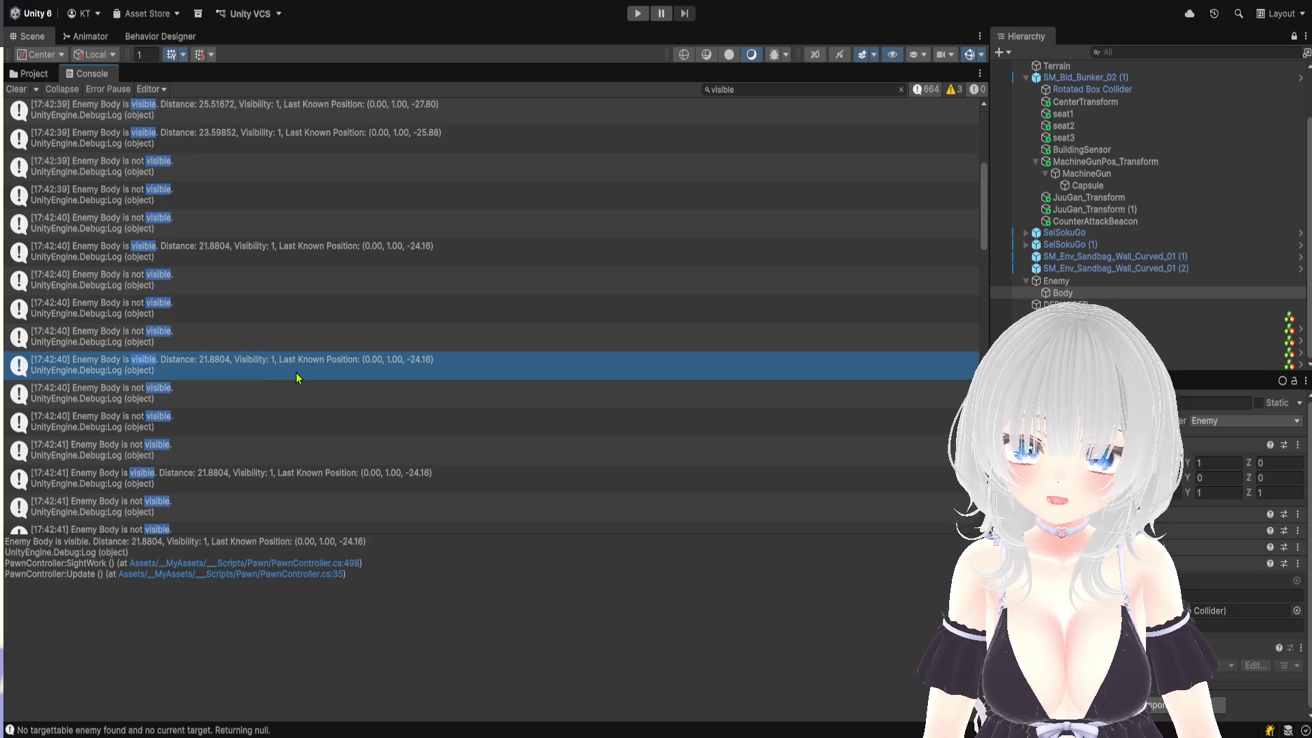
{"action": "scroll", "coordinate": [282, 369], "scroll_direction": "down", "scroll_amount": 2}
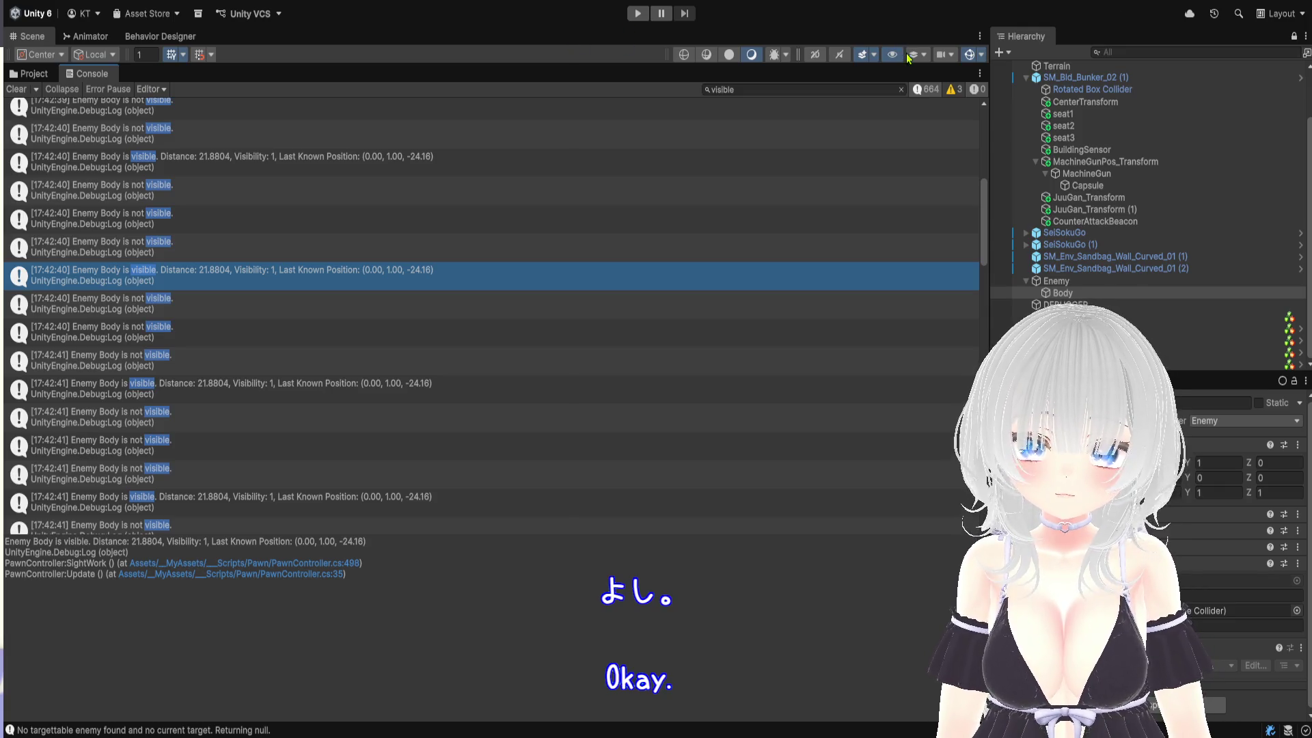
{"action": "left_click_drag", "start_coordinate": [912, 66], "coordinate": [912, 686]}
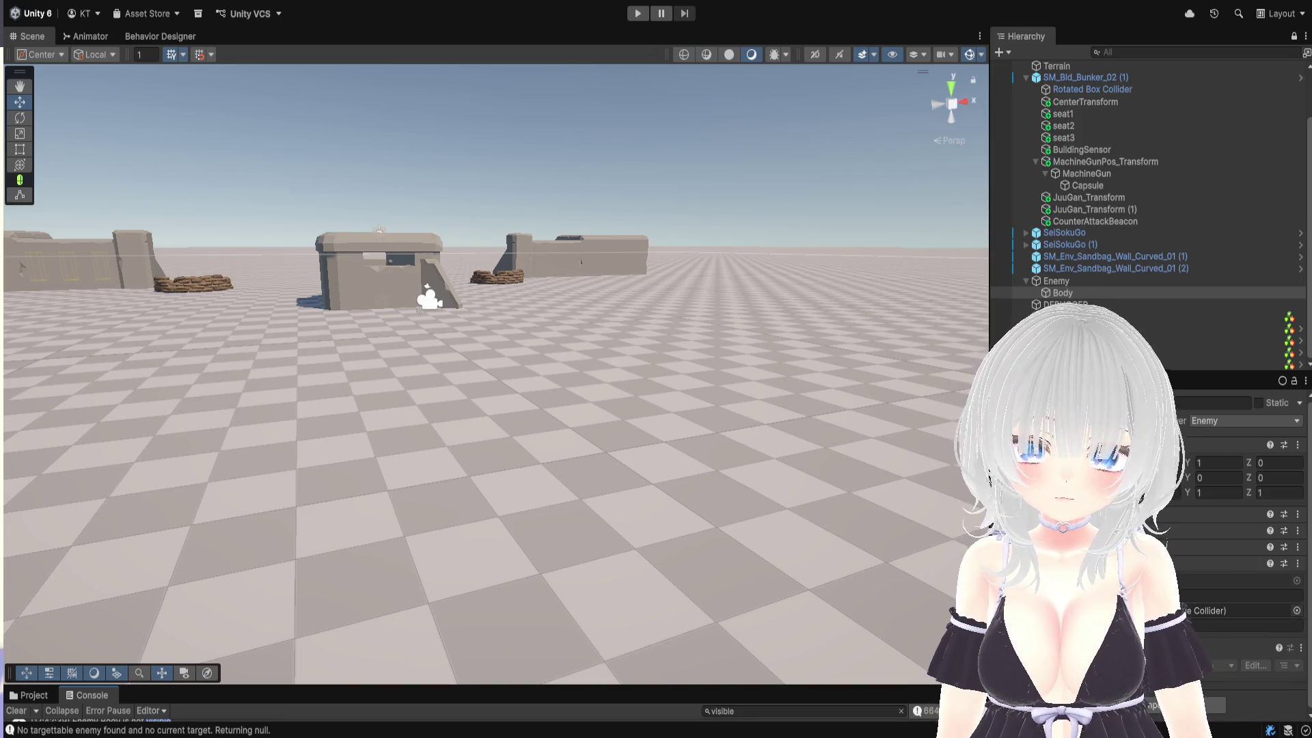
Enter Play mode and drag the enemy capsule toward the bunkers
{"action": "key", "text": "ctrl+p"}
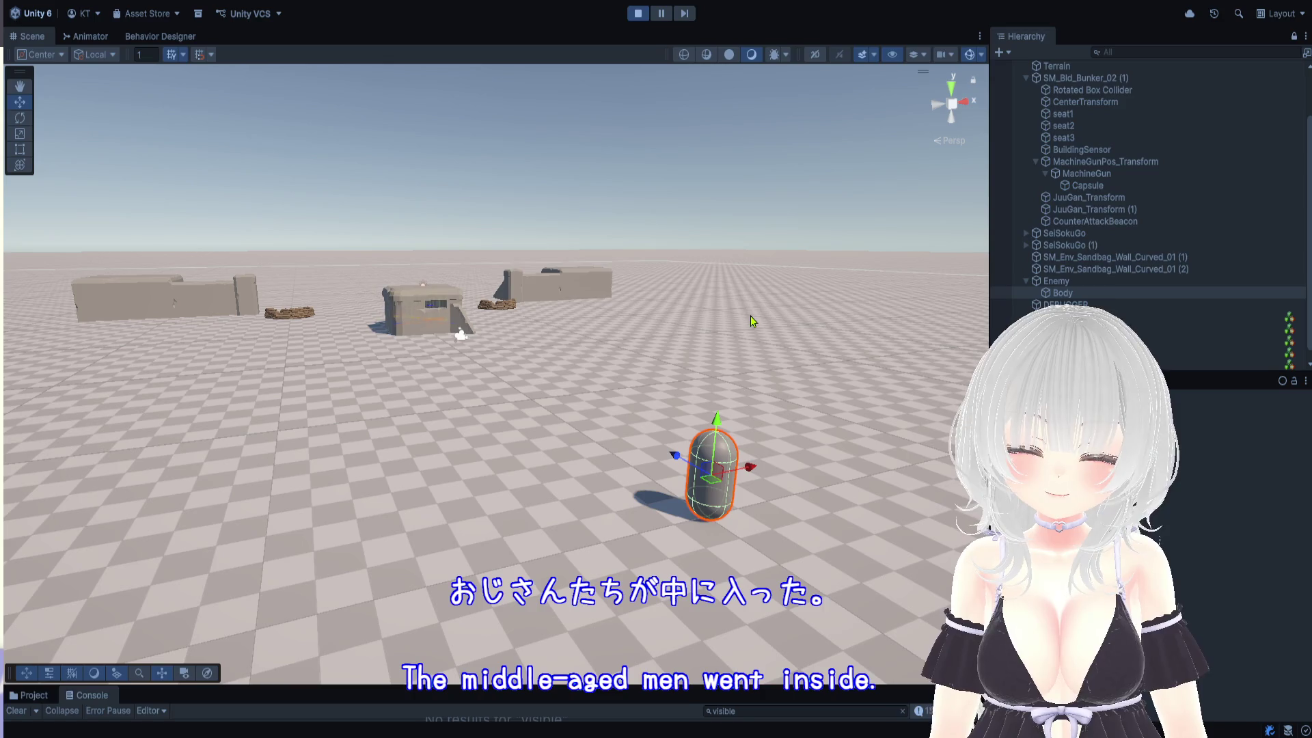
{"action": "scroll", "coordinate": [702, 391], "scroll_direction": "up", "scroll_amount": 1}
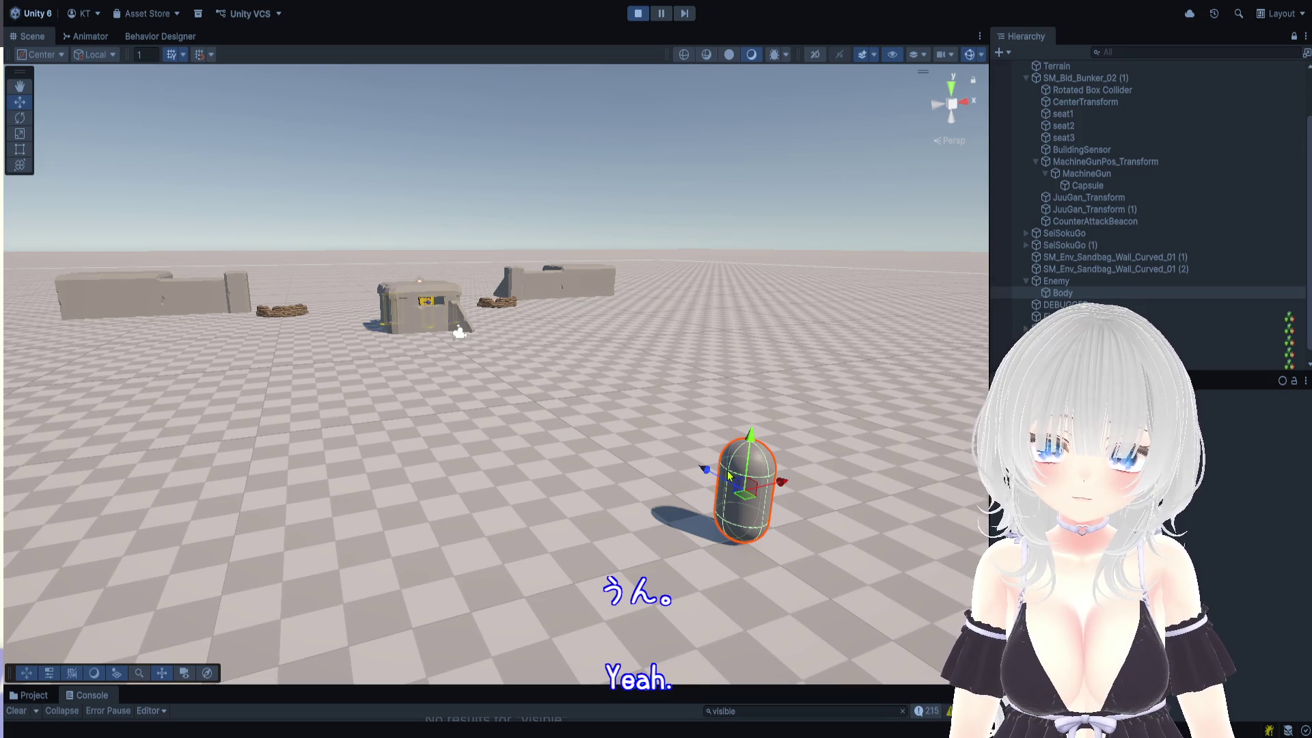
{"action": "mouse_move", "coordinate": [710, 473]}
{"action": "left_mouse_down"}
{"action": "mouse_move", "coordinate": [584, 410]}
{"action": "mouse_move", "coordinate": [597, 409]}
{"action": "left_mouse_up"}
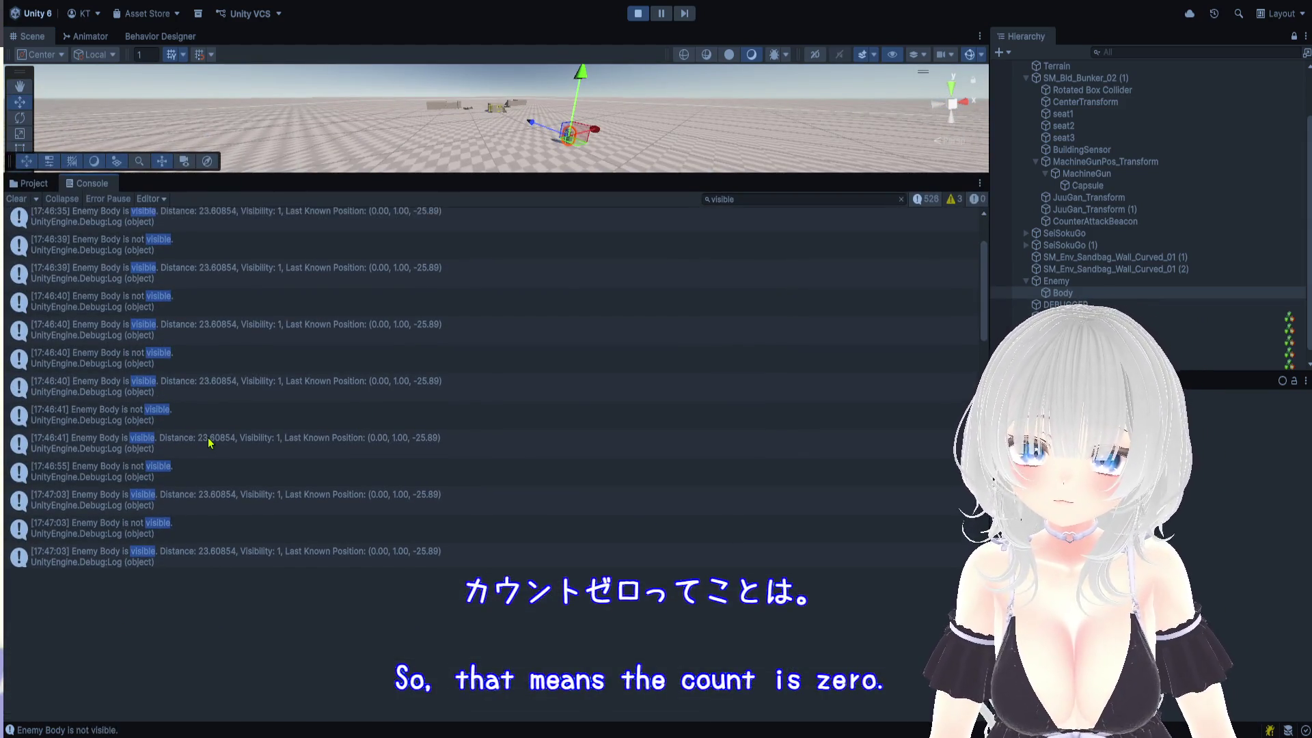
Scroll the Console and inspect an 'Enemy Body is visible' entry's stack trace
{"action": "scroll", "coordinate": [208, 442], "scroll_direction": "up", "scroll_amount": 2}
{"action": "left_click", "coordinate": [215, 438]}
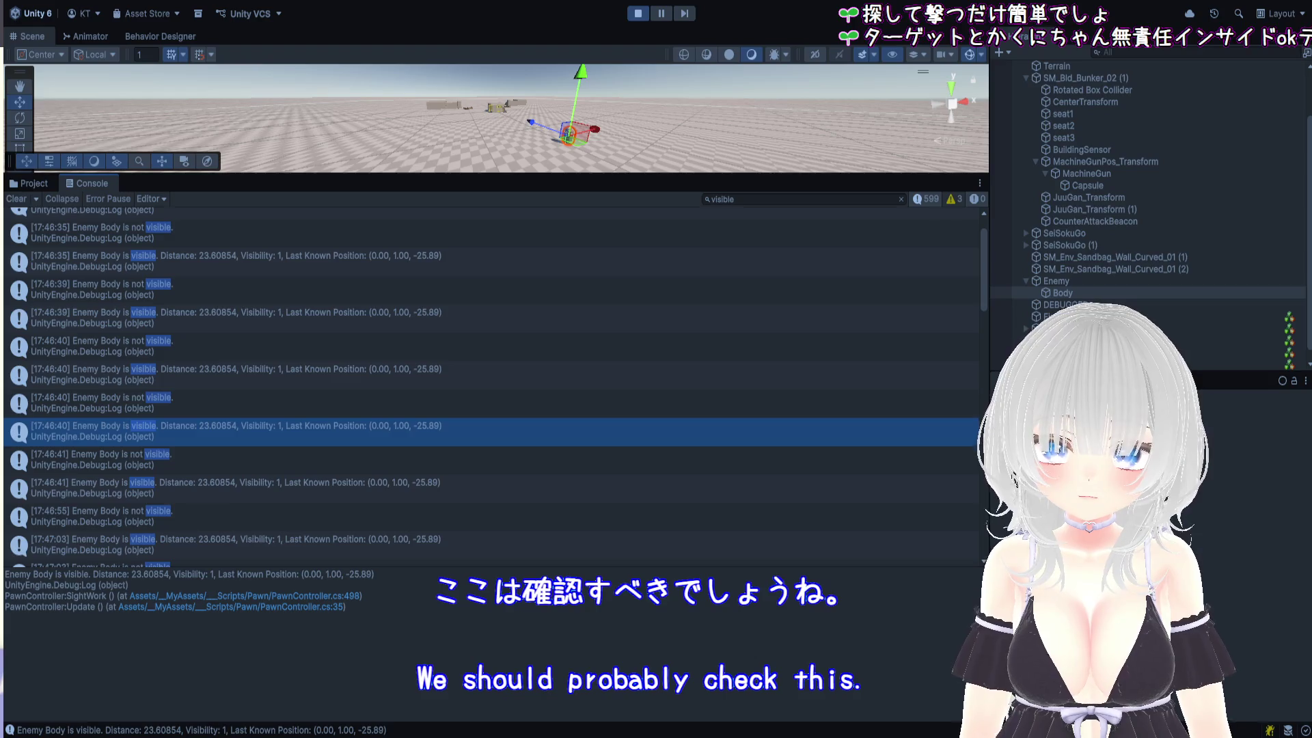
Stop the Play mode test run from the toolbar Play button
{"action": "left_click", "coordinate": [637, 14]}
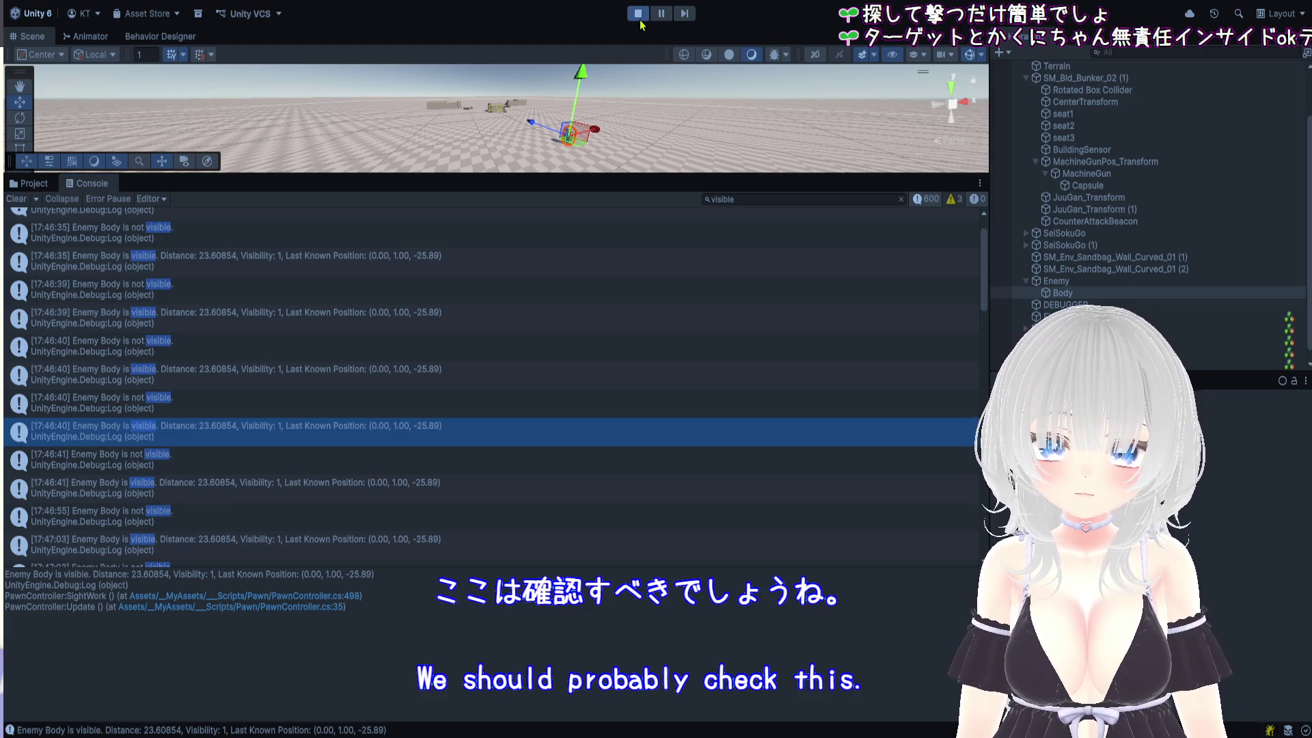
Toggle the Console maximised and back, then drag the divider down so the Scene view fills most of the screen
{"action": "key", "text": "shift+space"}
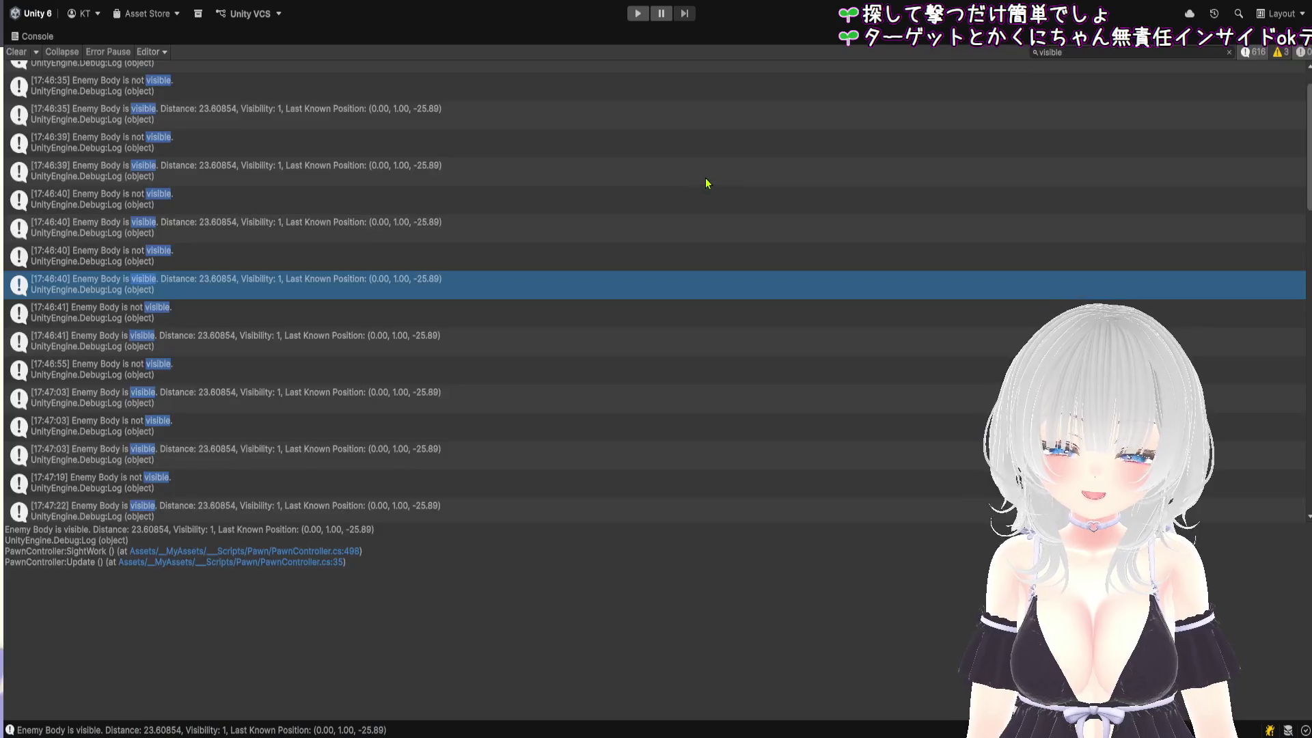
{"action": "key", "text": "shift+space"}
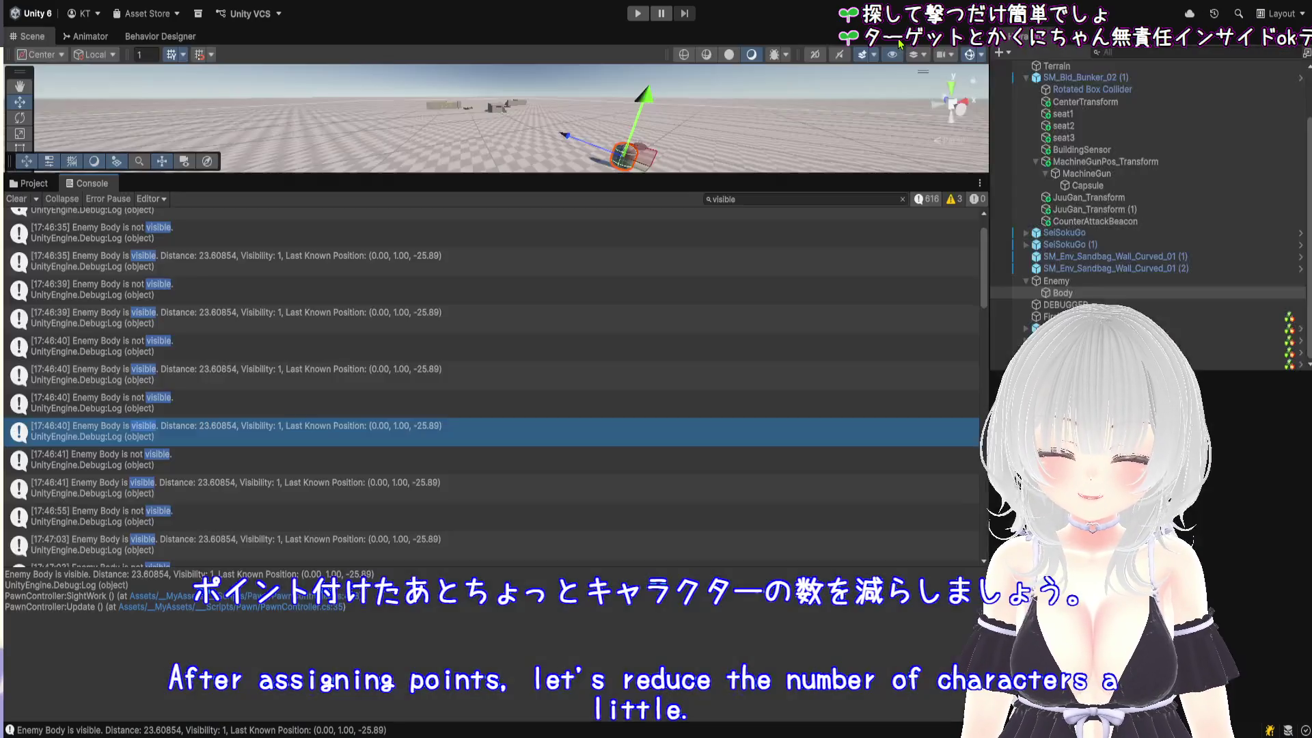
{"action": "left_click_drag", "start_coordinate": [243, 175], "coordinate": [242, 687]}
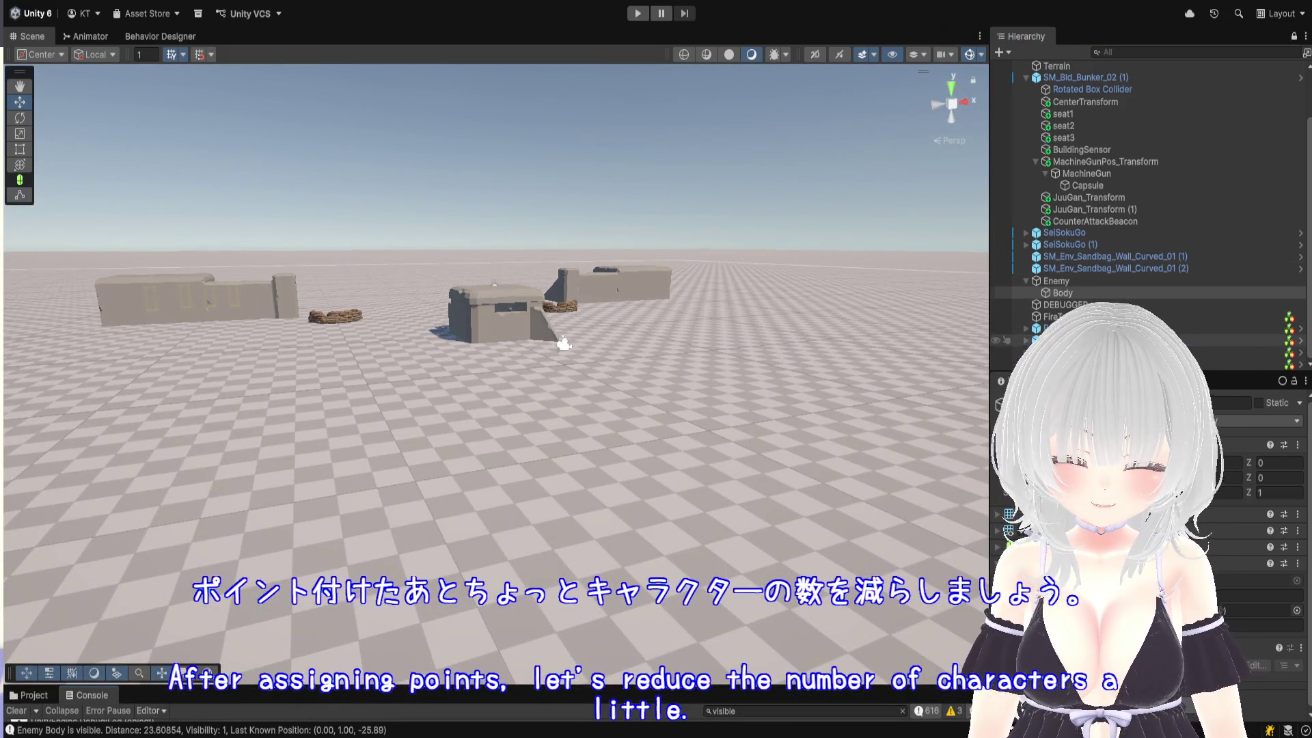
Look through the character objects in the Hierarchy and select the DEBUGGER object
{"action": "left_click", "coordinate": [1065, 340]}
{"action": "left_click", "coordinate": [1066, 363], "text": "shift"}
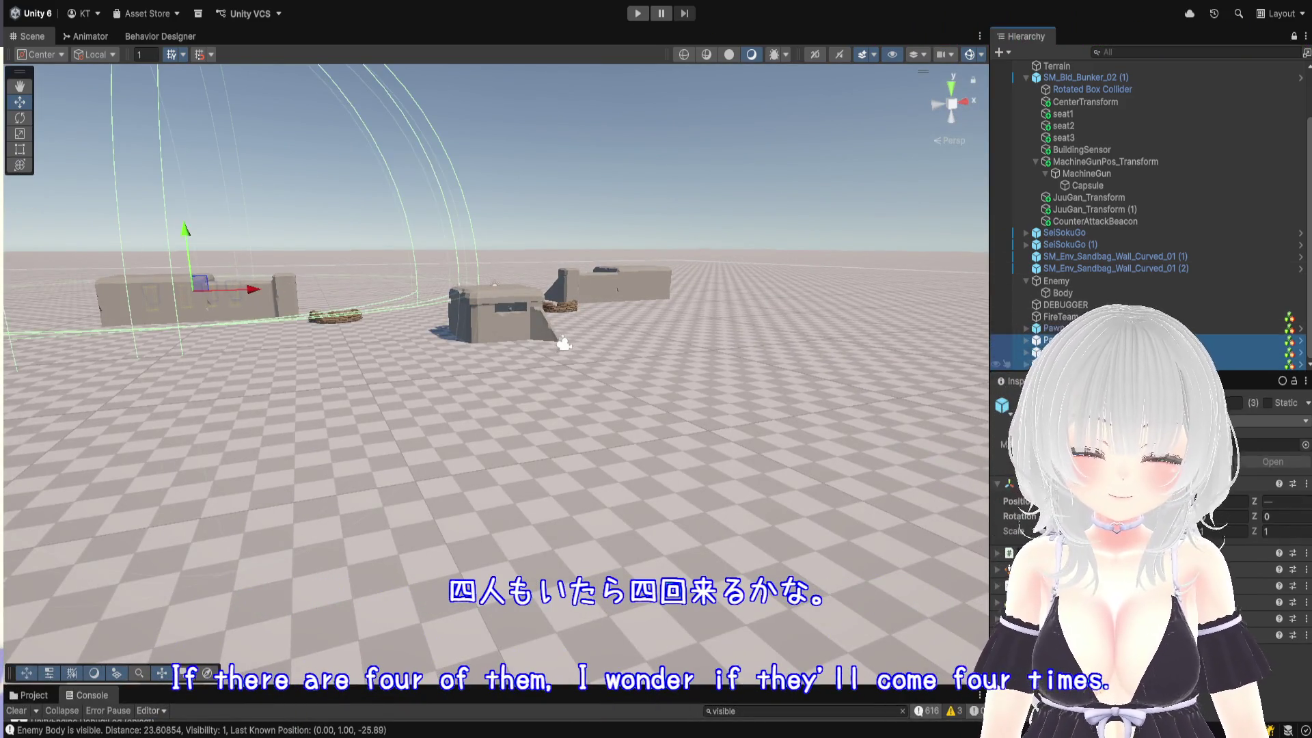
{"action": "left_click", "coordinate": [1093, 366]}
{"action": "scroll", "coordinate": [1076, 309], "scroll_direction": "up", "scroll_amount": 2}
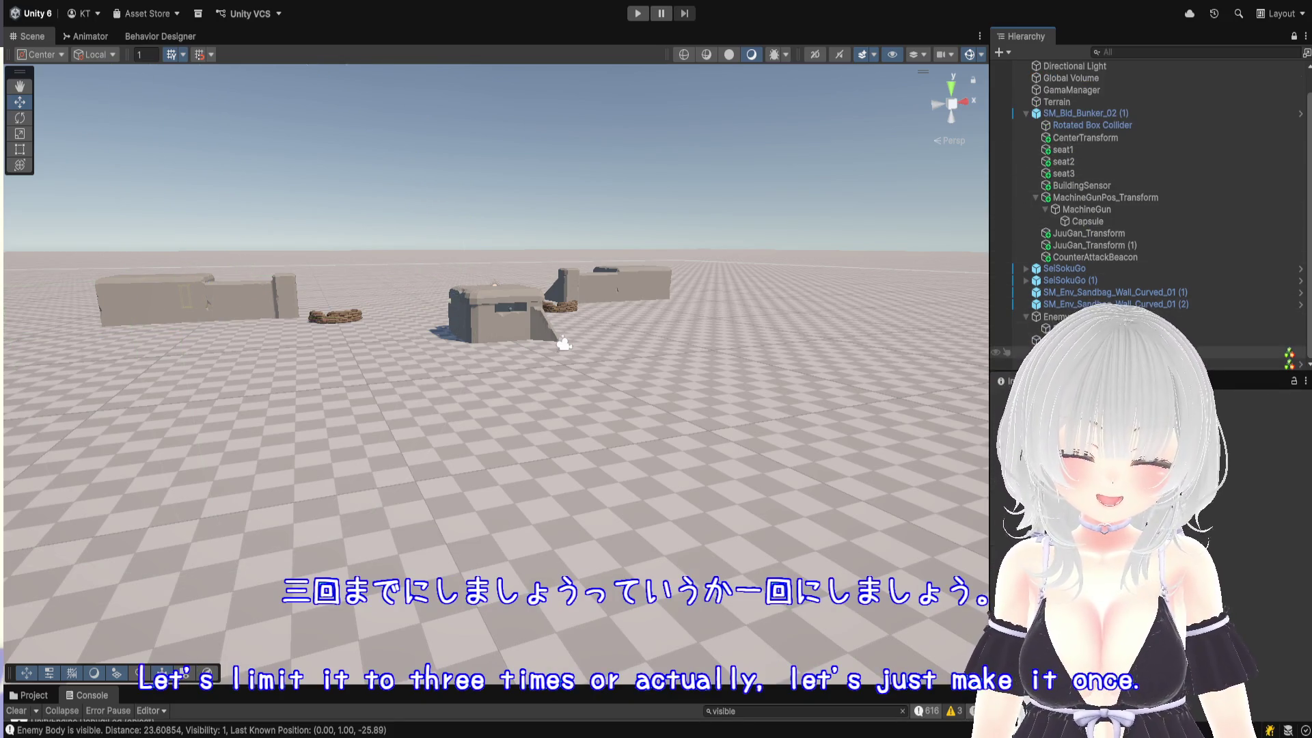
{"action": "left_click", "coordinate": [1093, 352]}
{"action": "scroll", "coordinate": [1292, 596], "scroll_direction": "down", "scroll_amount": 2}
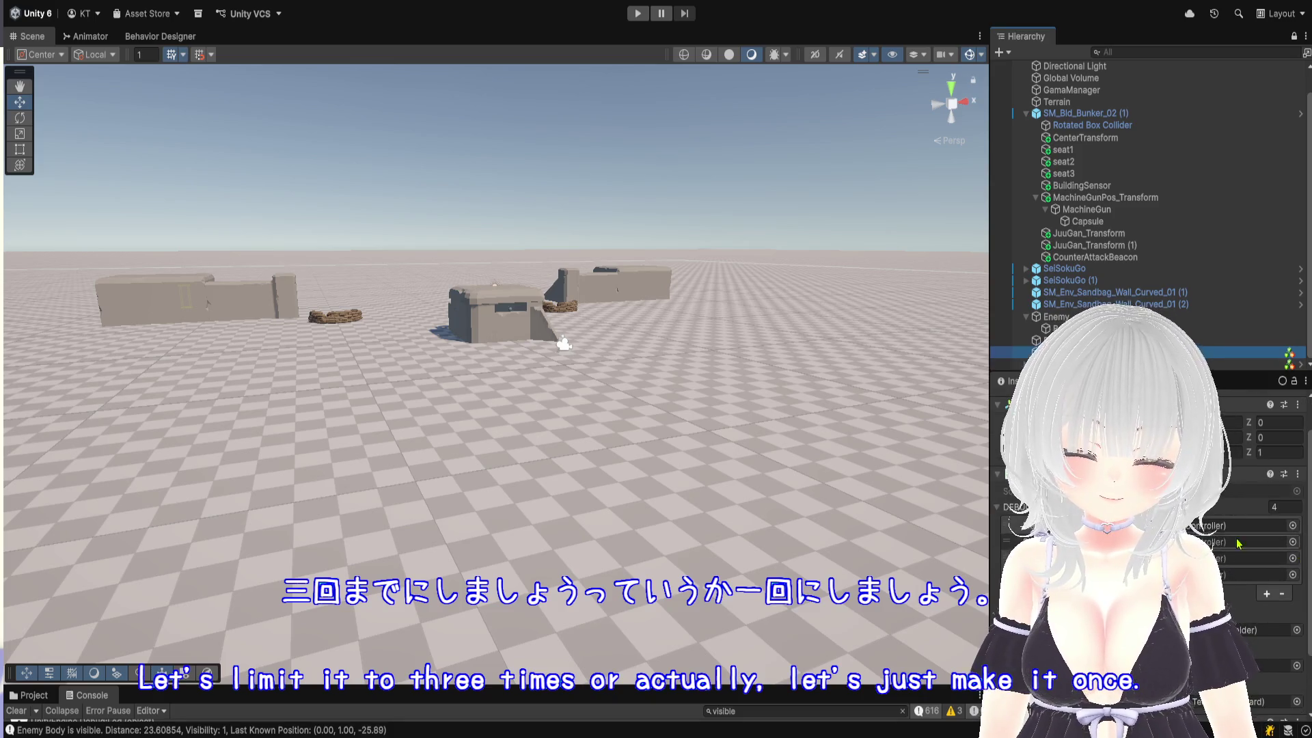
Remove three entries from the DEBUGGER's character list, leaving 1, and clear the Console
{"action": "left_click", "coordinate": [1292, 595]}
{"action": "left_click", "coordinate": [1283, 594]}
{"action": "left_click", "coordinate": [1283, 578]}
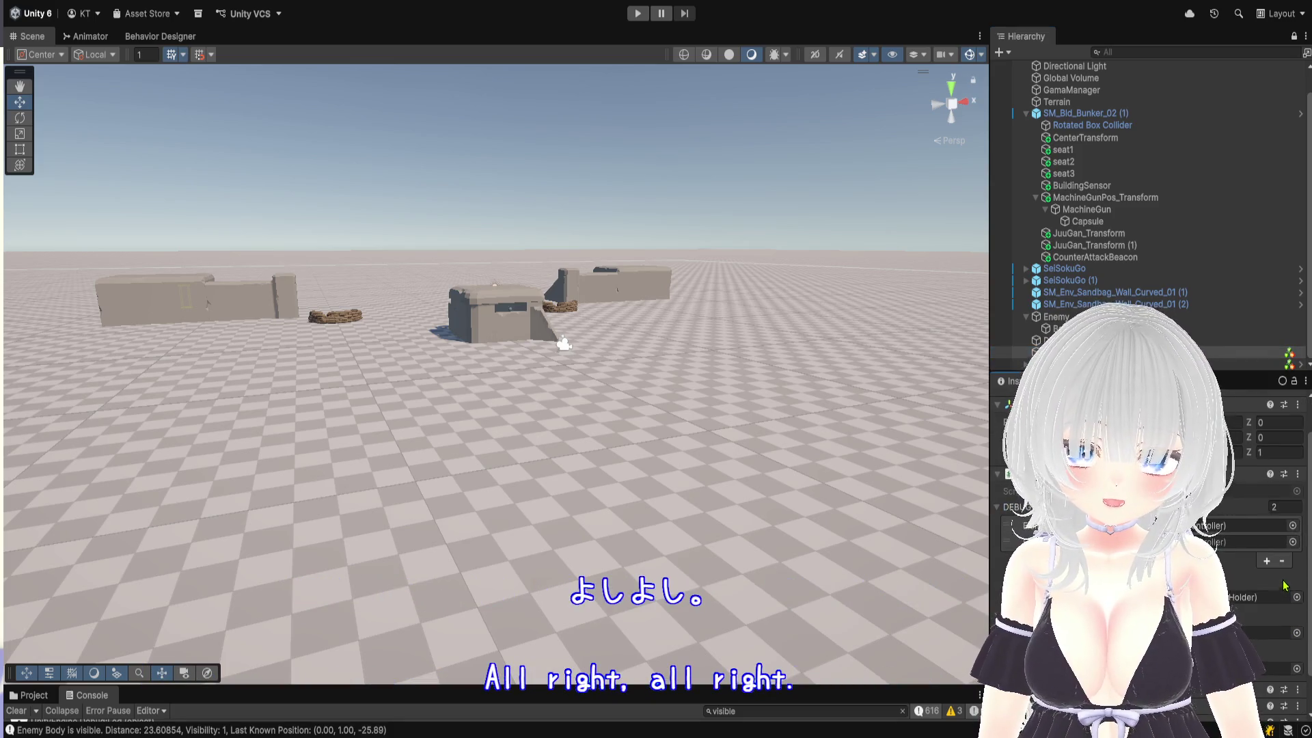
{"action": "left_click", "coordinate": [1283, 563]}
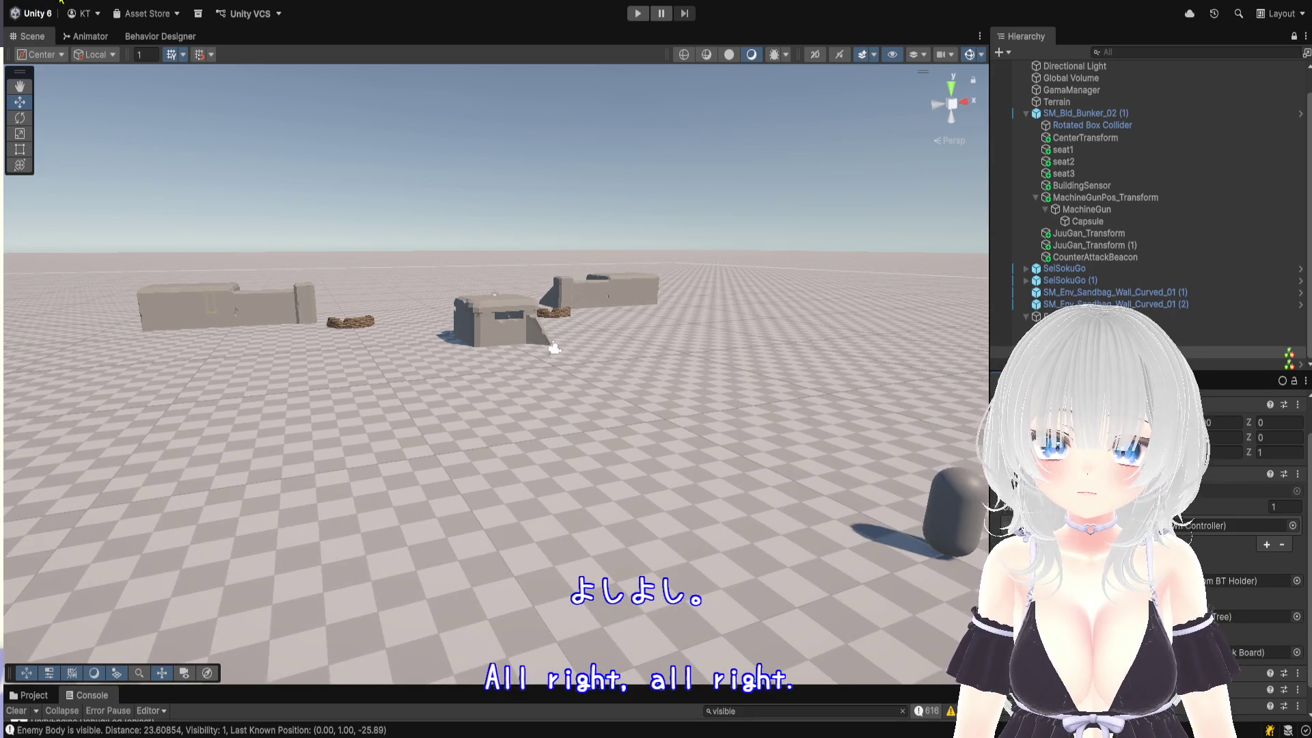
{"action": "key", "text": "ctrl+r"}
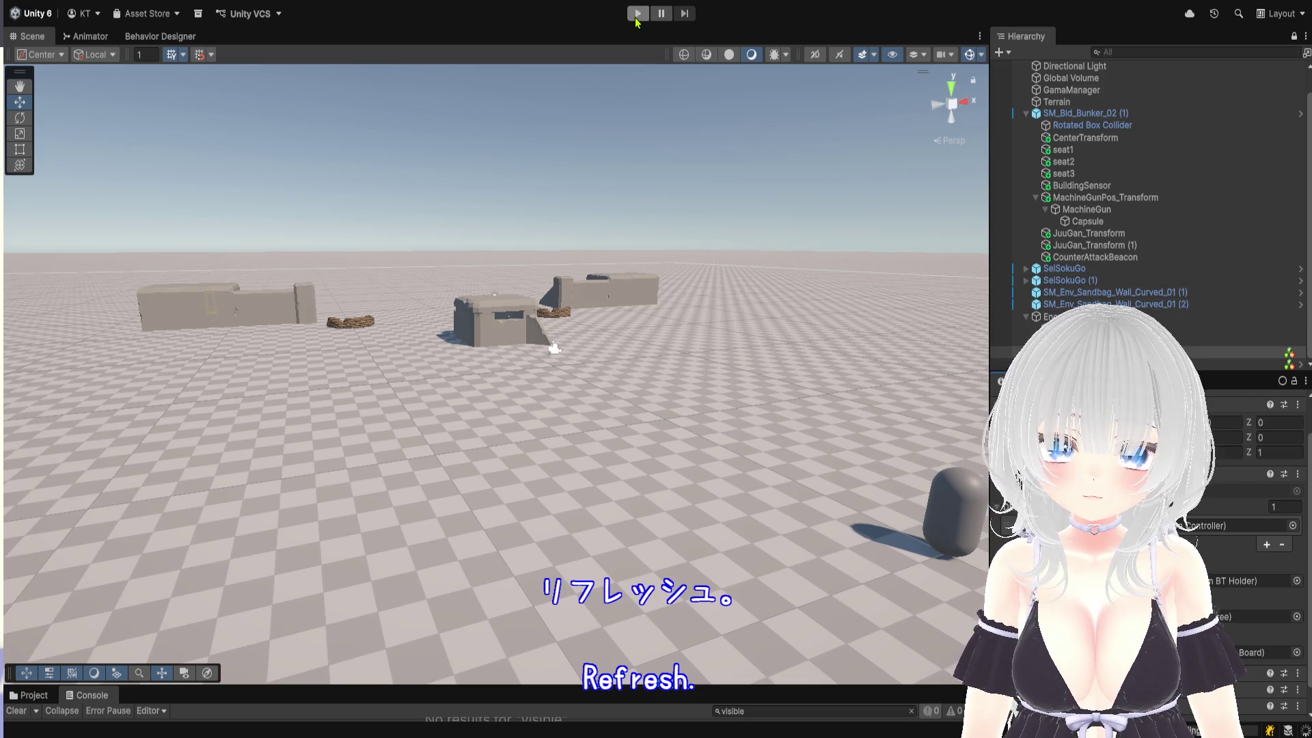
Start Play mode and tilt, pan and zoom the Scene view over the bunkers
{"action": "left_click", "coordinate": [846, 585]}
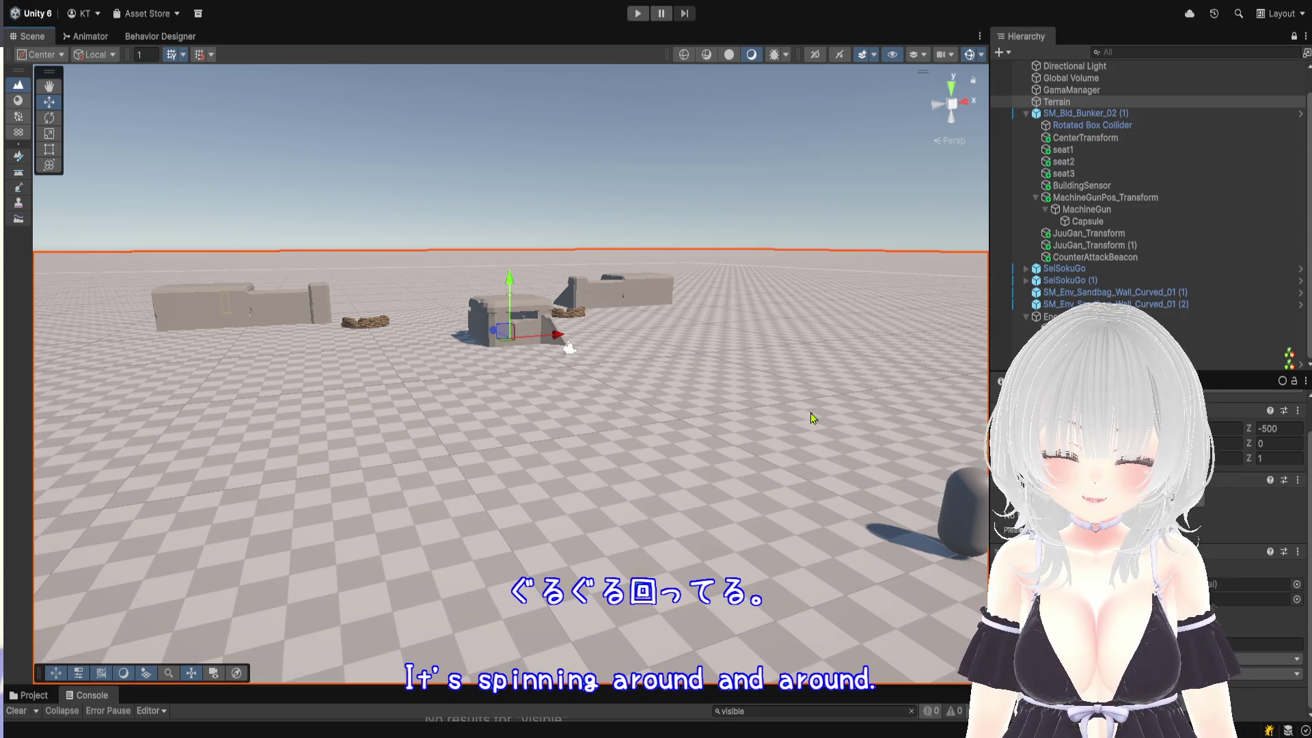
{"action": "left_click", "coordinate": [637, 13]}
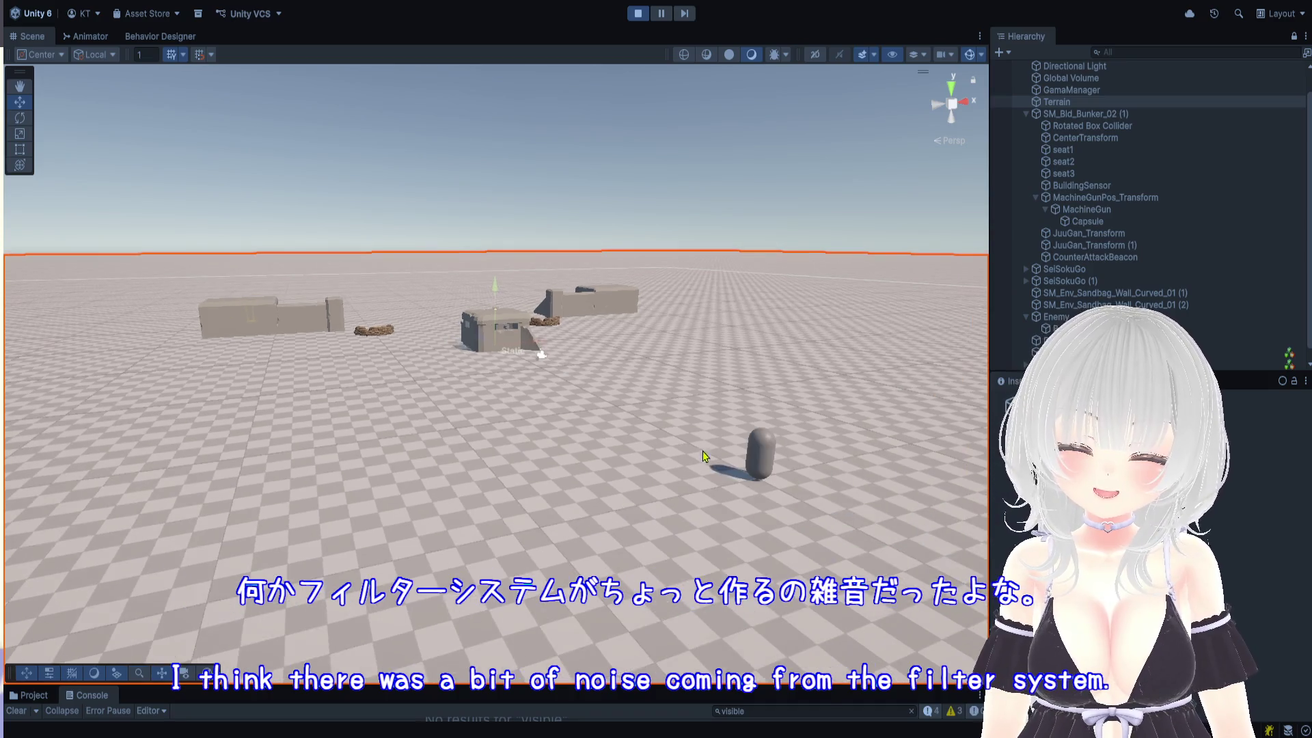
{"action": "mouse_move", "coordinate": [718, 352]}
{"action": "left_mouse_down"}
{"action": "mouse_move", "coordinate": [709, 516]}
{"action": "mouse_move", "coordinate": [727, 435]}
{"action": "mouse_move", "coordinate": [748, 459]}
{"action": "mouse_move", "coordinate": [694, 307]}
{"action": "left_mouse_up"}
{"action": "mouse_move", "coordinate": [742, 348]}
{"action": "left_mouse_down"}
{"action": "mouse_move", "coordinate": [642, 412]}
{"action": "mouse_move", "coordinate": [584, 498]}
{"action": "mouse_move", "coordinate": [580, 530]}
{"action": "mouse_move", "coordinate": [678, 415]}
{"action": "left_mouse_up"}
{"action": "scroll", "coordinate": [682, 440], "scroll_direction": "up", "scroll_amount": 3}
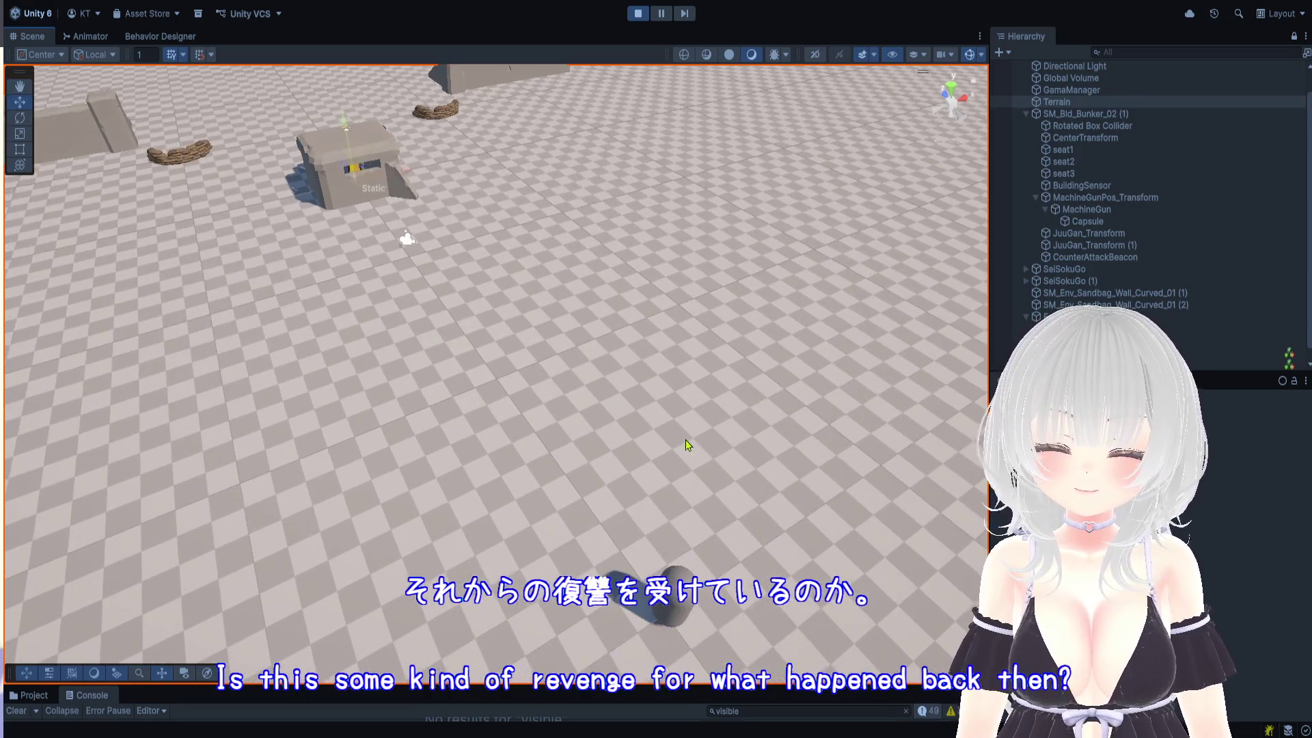
{"action": "scroll", "coordinate": [688, 440], "scroll_direction": "up", "scroll_amount": 1}
Drag the enemy capsule toward the bunker until it logs as visible at distance 20.97
{"action": "mouse_move", "coordinate": [691, 436]}
{"action": "left_mouse_down"}
{"action": "mouse_move", "coordinate": [703, 419]}
{"action": "mouse_move", "coordinate": [697, 431]}
{"action": "mouse_move", "coordinate": [793, 519]}
{"action": "left_mouse_up"}
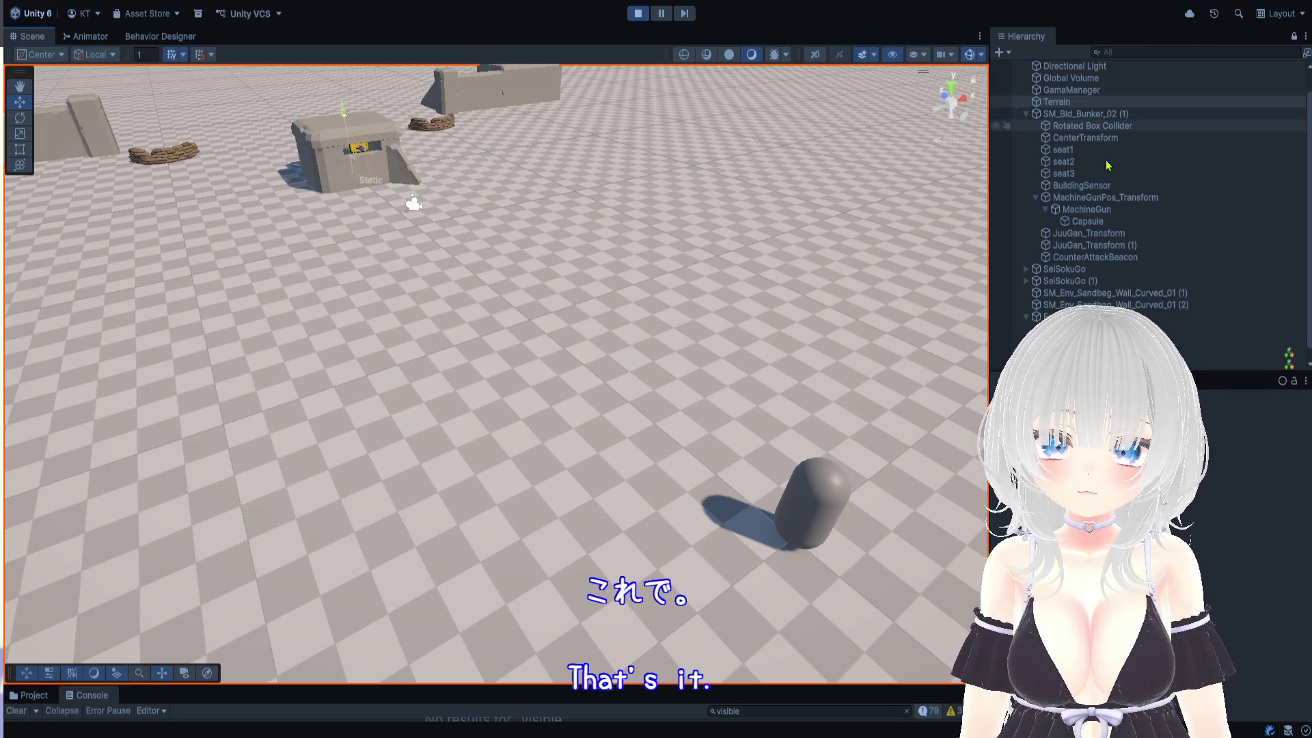
{"action": "left_click", "coordinate": [796, 520]}
{"action": "mouse_move", "coordinate": [772, 482]}
{"action": "left_mouse_down"}
{"action": "mouse_move", "coordinate": [642, 424]}
{"action": "mouse_move", "coordinate": [610, 381]}
{"action": "left_mouse_up"}
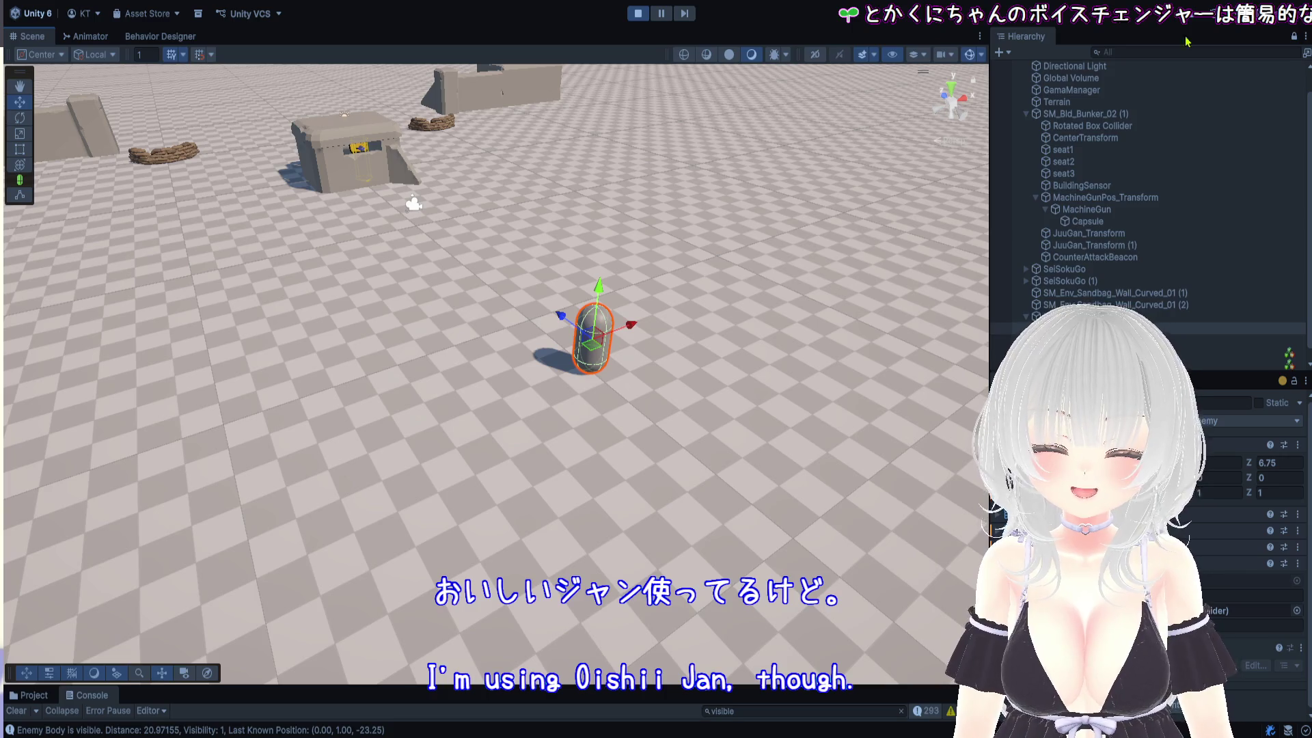
{"action": "scroll", "coordinate": [738, 362], "scroll_direction": "up", "scroll_amount": 2}
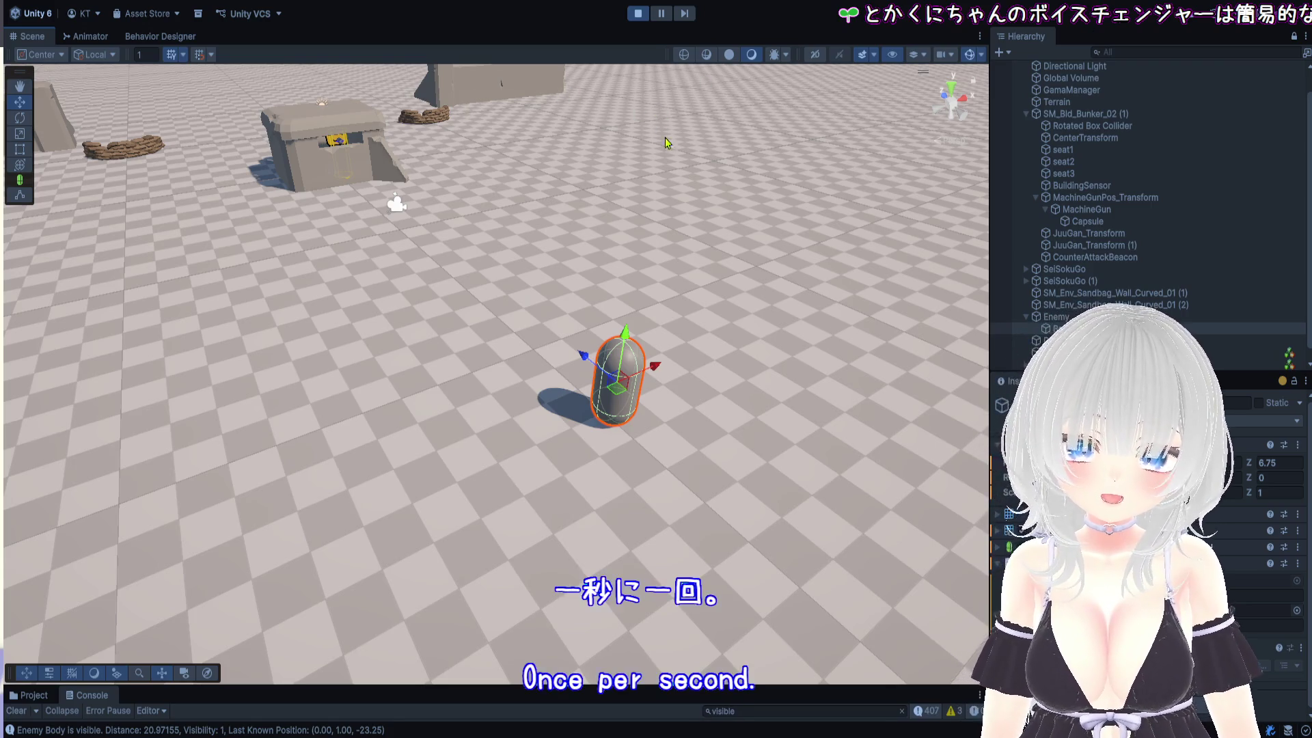
{"action": "scroll", "coordinate": [717, 273], "scroll_direction": "down", "scroll_amount": 1}
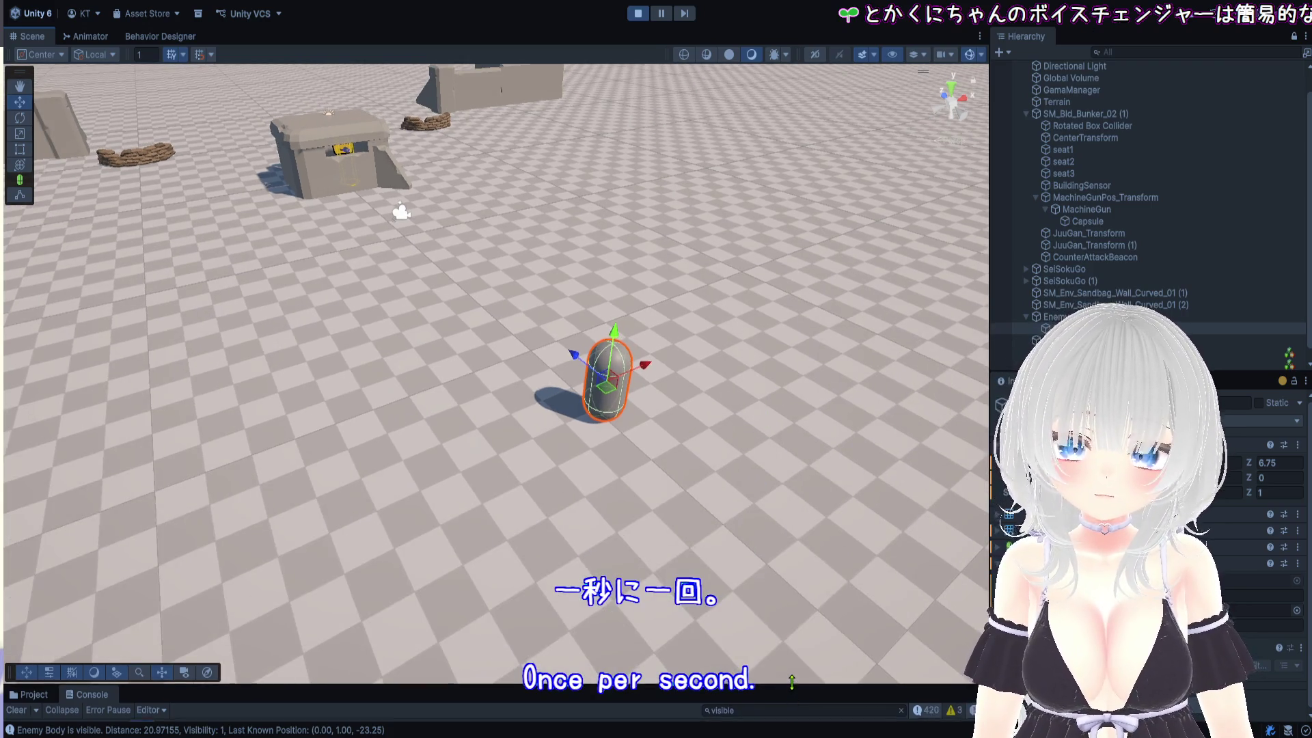
{"action": "left_click_drag", "start_coordinate": [789, 687], "coordinate": [793, 309]}
Search the Console for 'target' and open the 'Enemy Body entered sight sensor' entry's stack trace
{"action": "scroll", "coordinate": [478, 437], "scroll_direction": "down", "scroll_amount": 15}
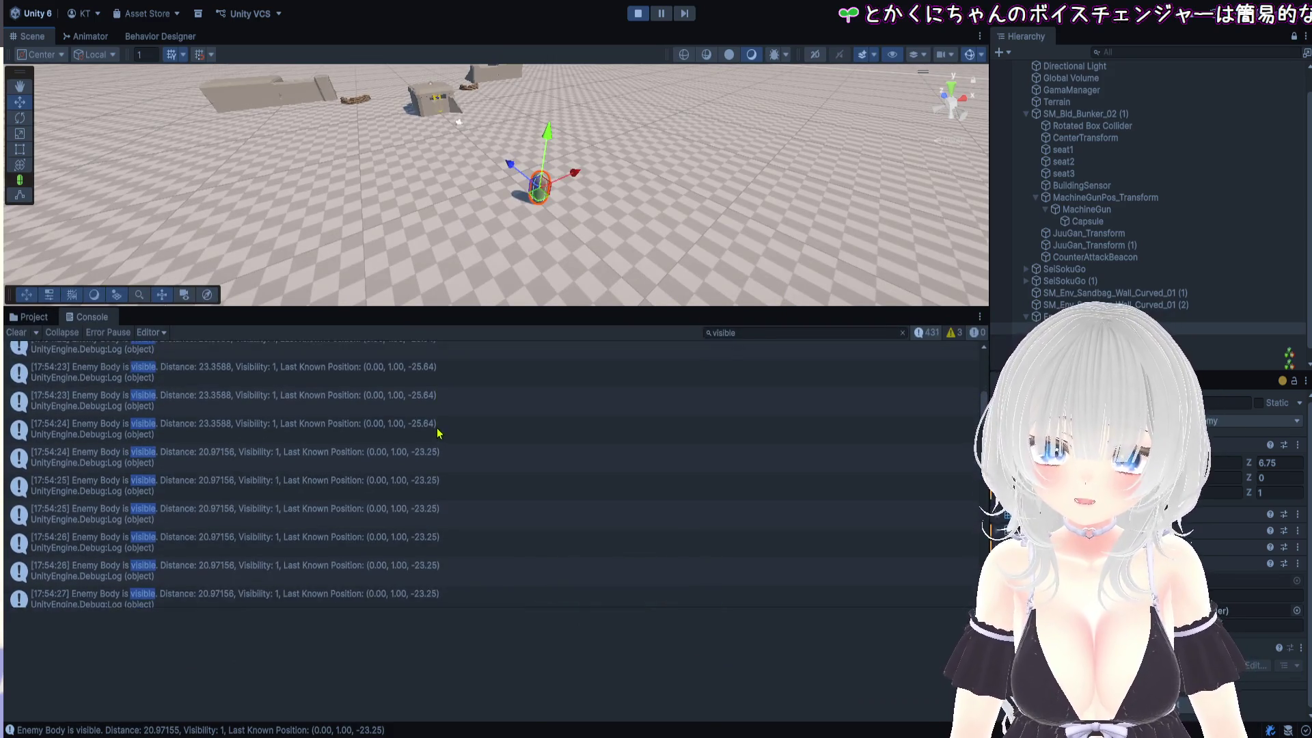
{"action": "left_click", "coordinate": [765, 333]}
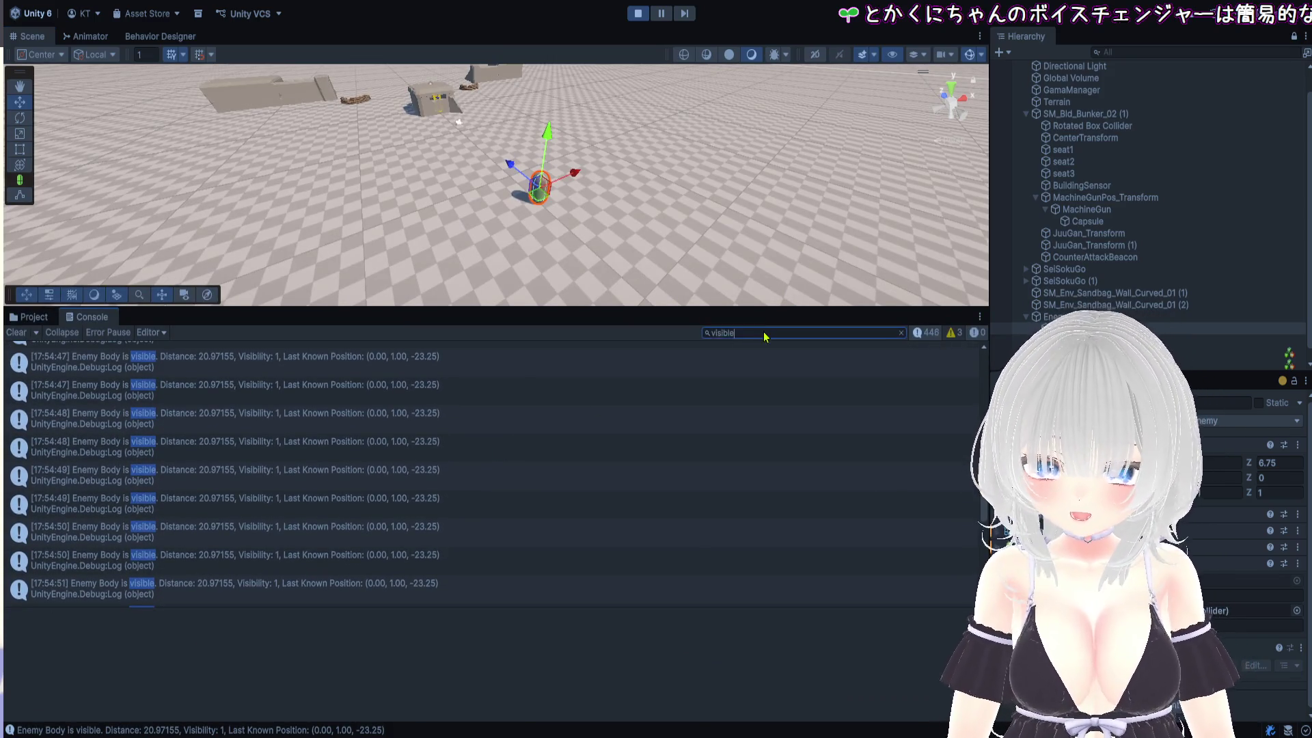
{"action": "type", "text": "target"}
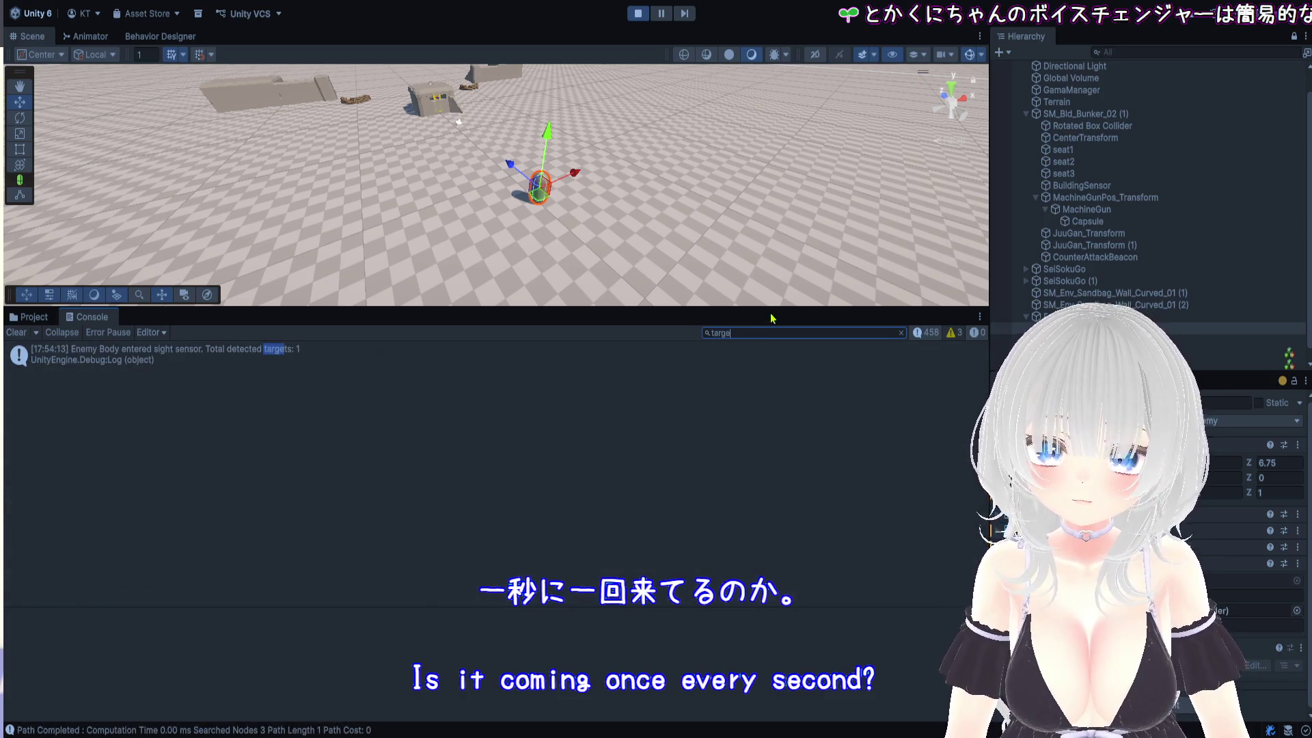
{"action": "left_click", "coordinate": [268, 364]}
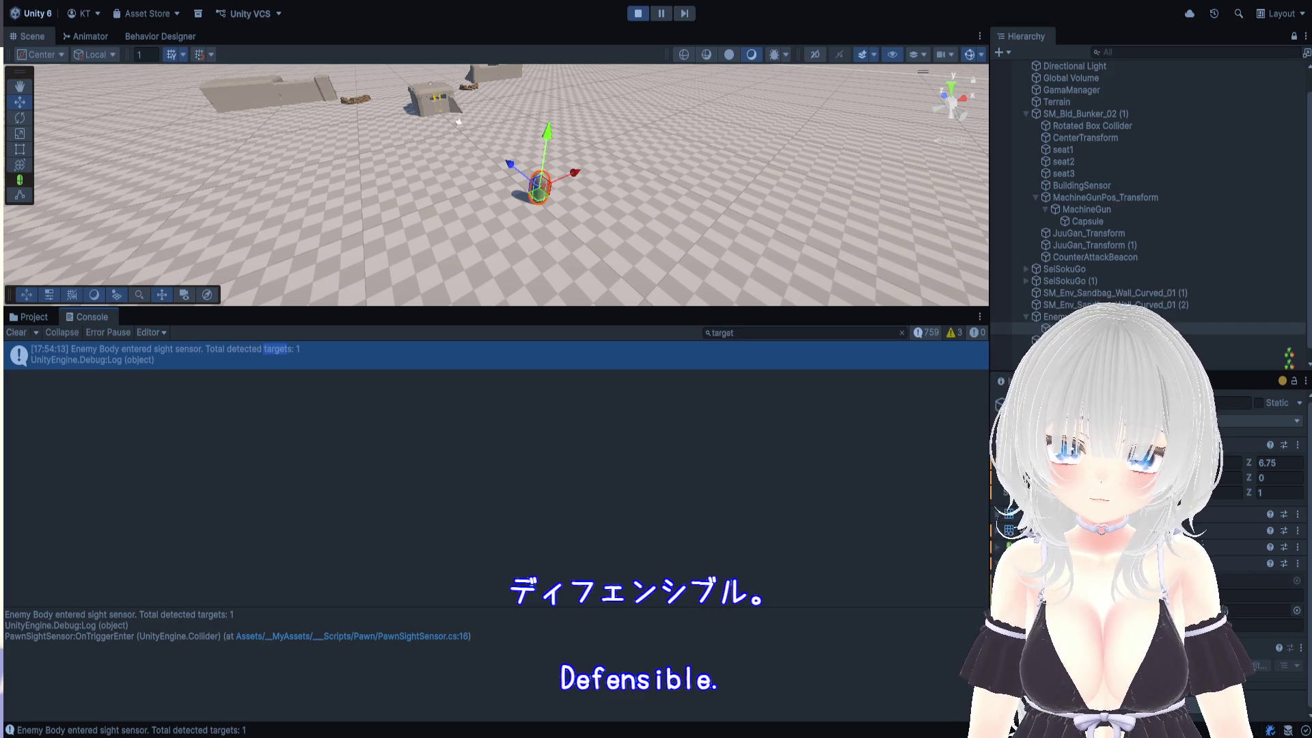
{"action": "double_click", "coordinate": [781, 333]}
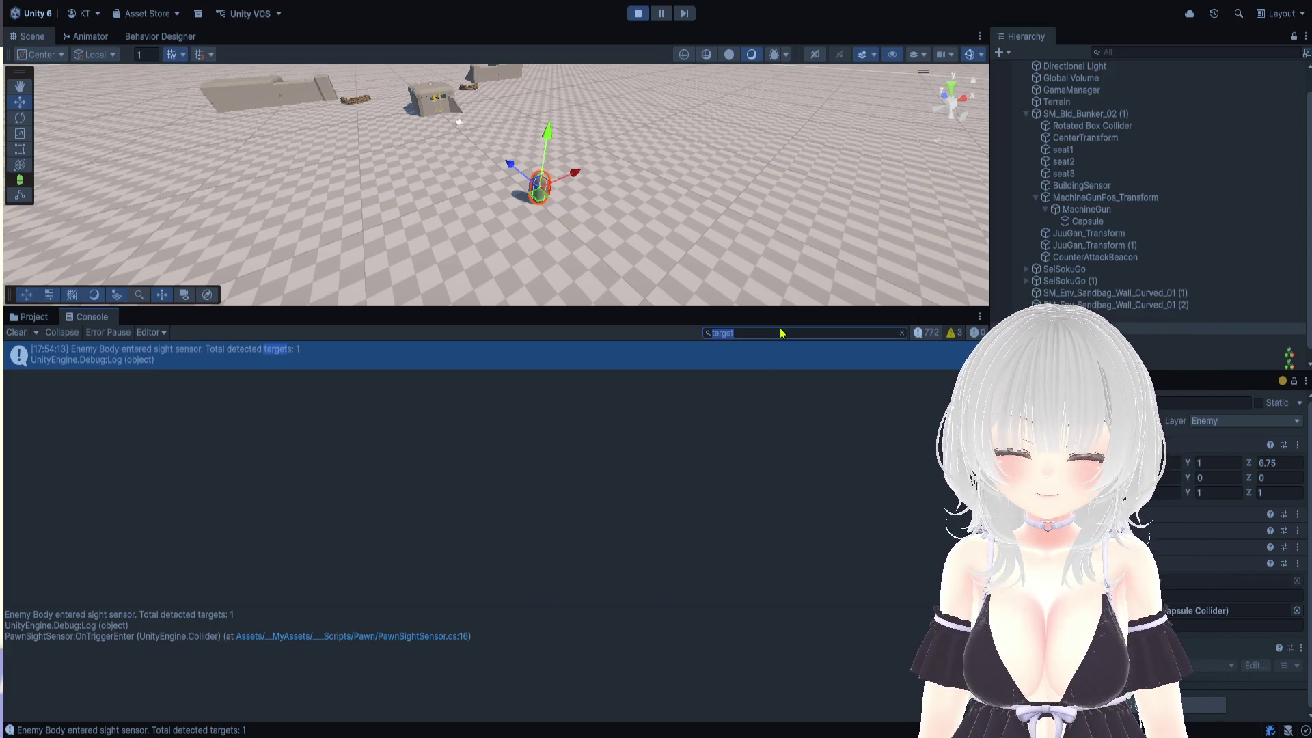
Filter the Console by '防御' and inspect the defensive-position move log entries
{"action": "type", "text": "key"}
{"action": "key", "text": "BackSpace"}
{"action": "key", "text": "BackSpace"}
{"action": "key", "text": "BackSpace"}
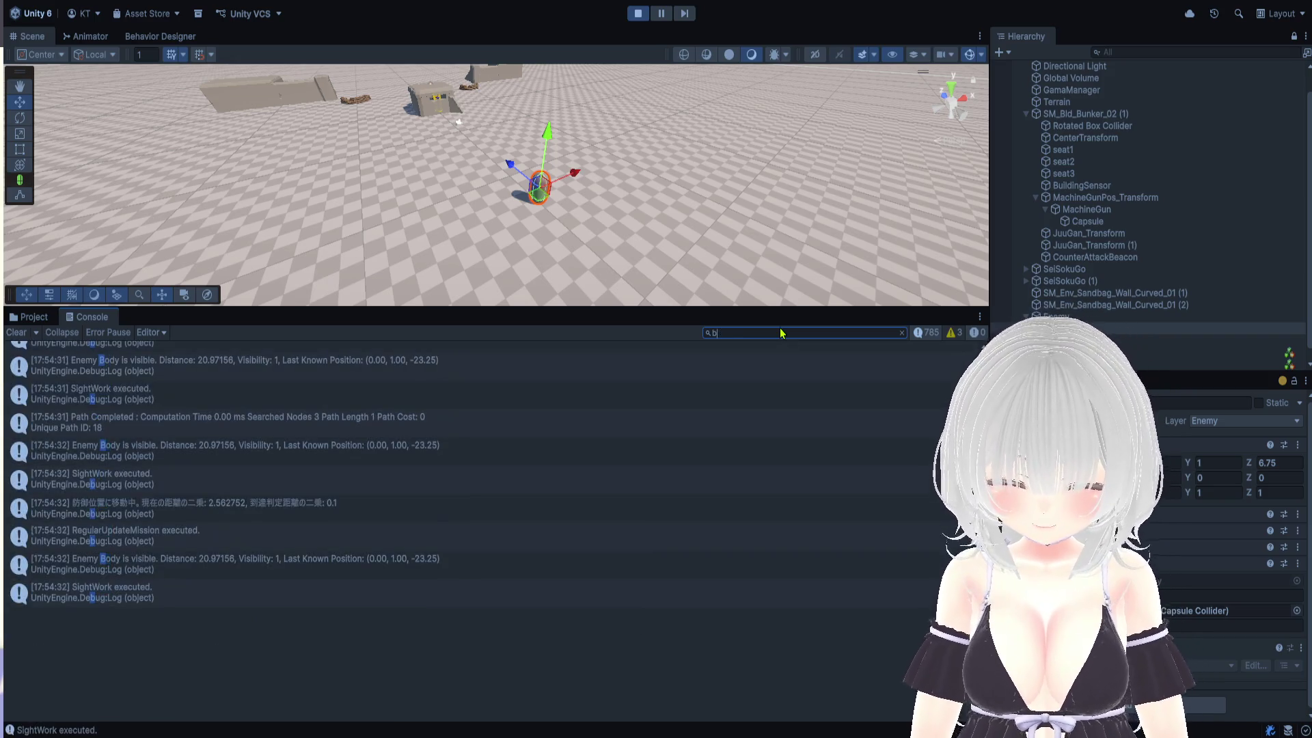
{"action": "type", "text": "ぼ"}
{"action": "type", "text": "u"}
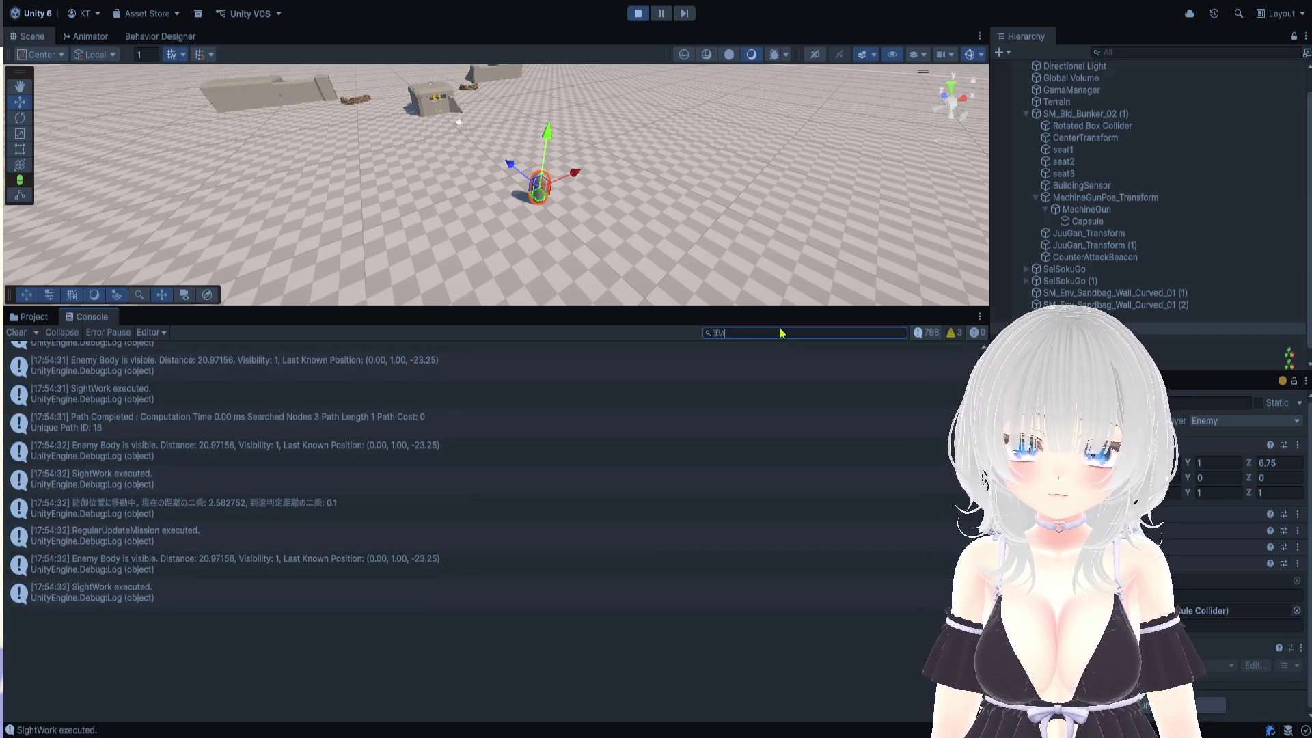
{"action": "key", "text": "space"}
{"action": "type", "text": "御"}
{"action": "key", "text": "Return"}
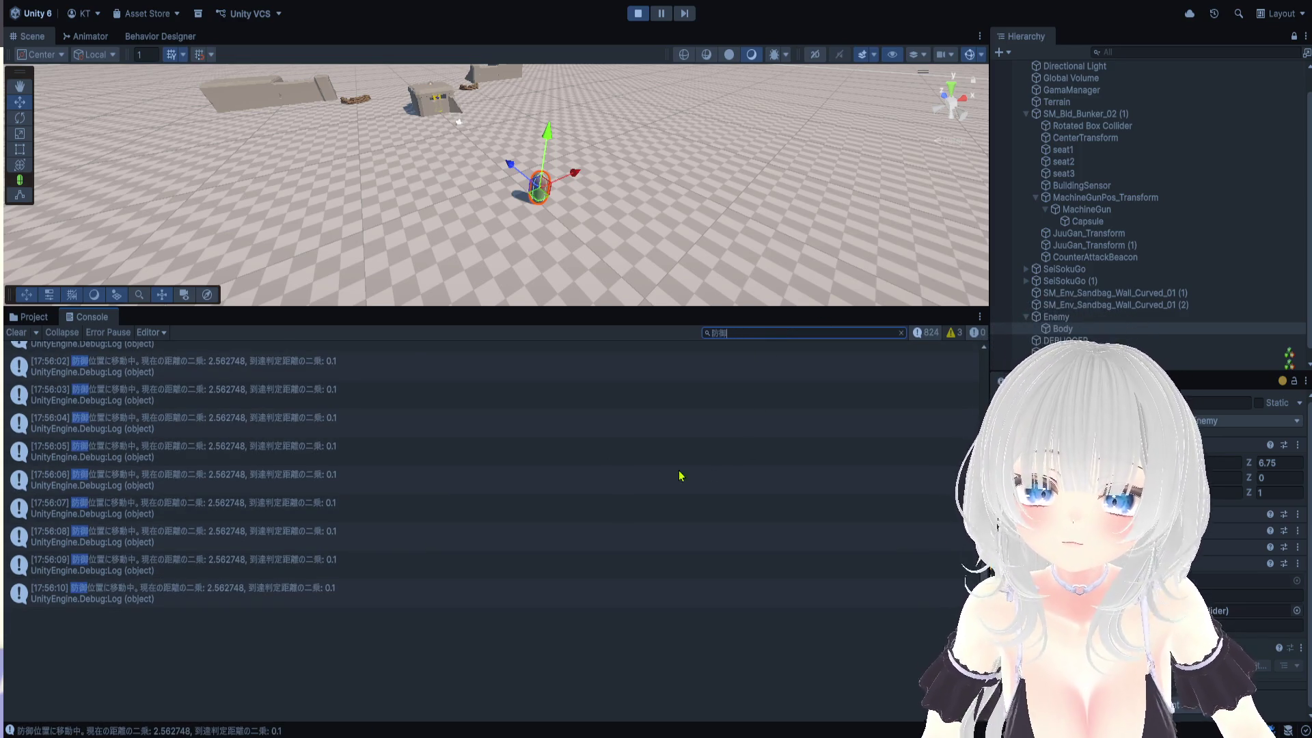
{"action": "left_click", "coordinate": [342, 399]}
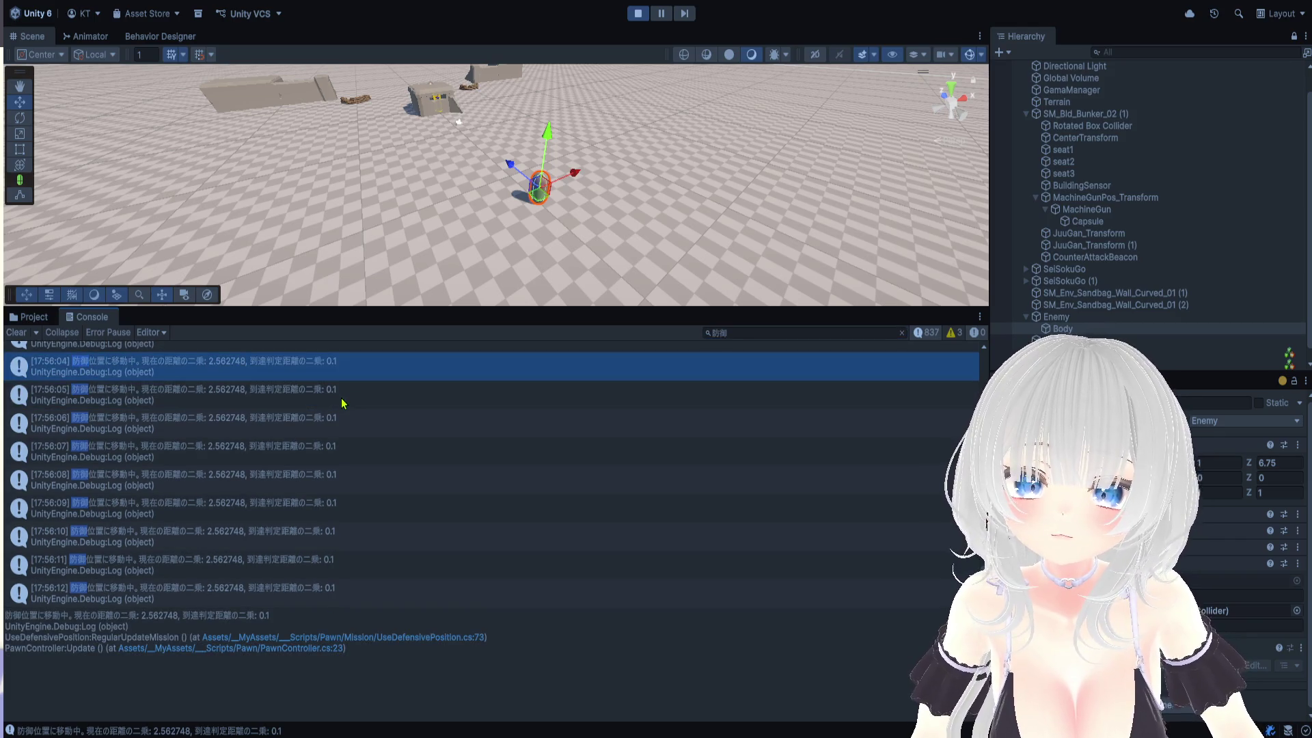
{"action": "left_click", "coordinate": [396, 397]}
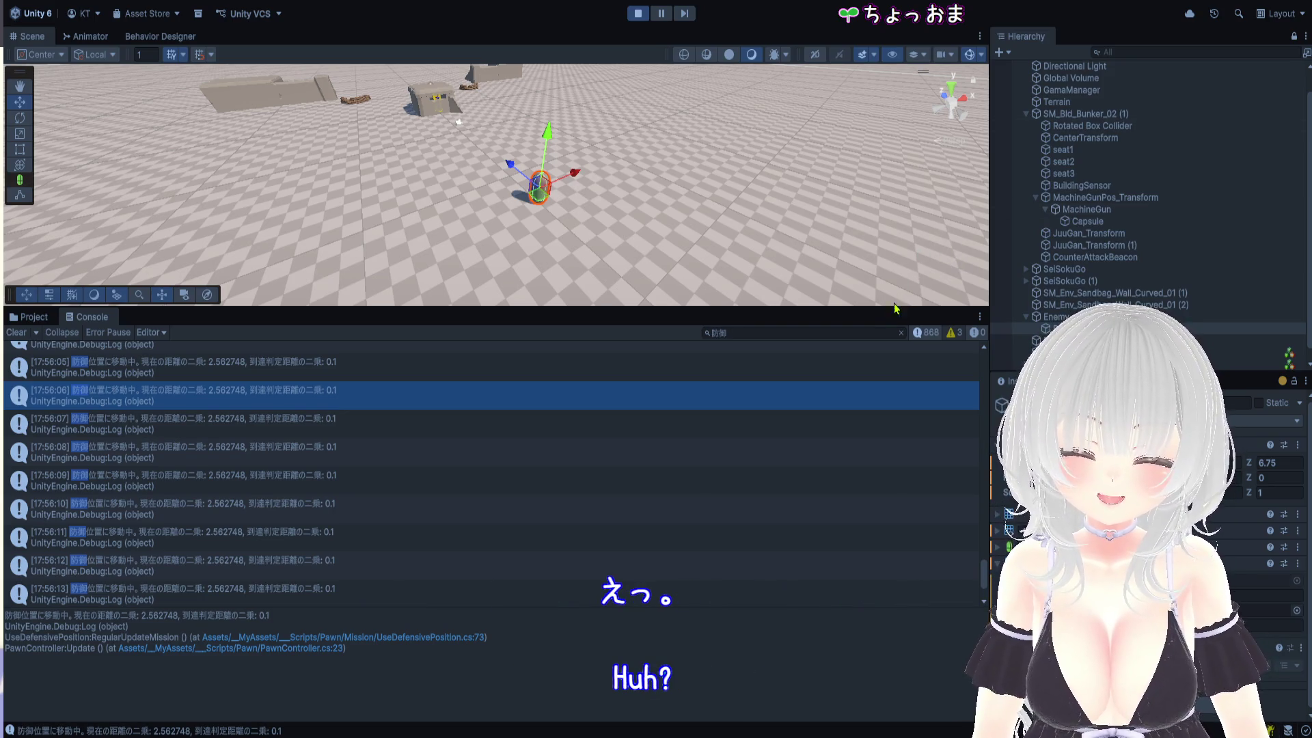
Restore the Scene view to full height and frame the Pawn
{"action": "left_click_drag", "start_coordinate": [892, 308], "coordinate": [684, 686]}
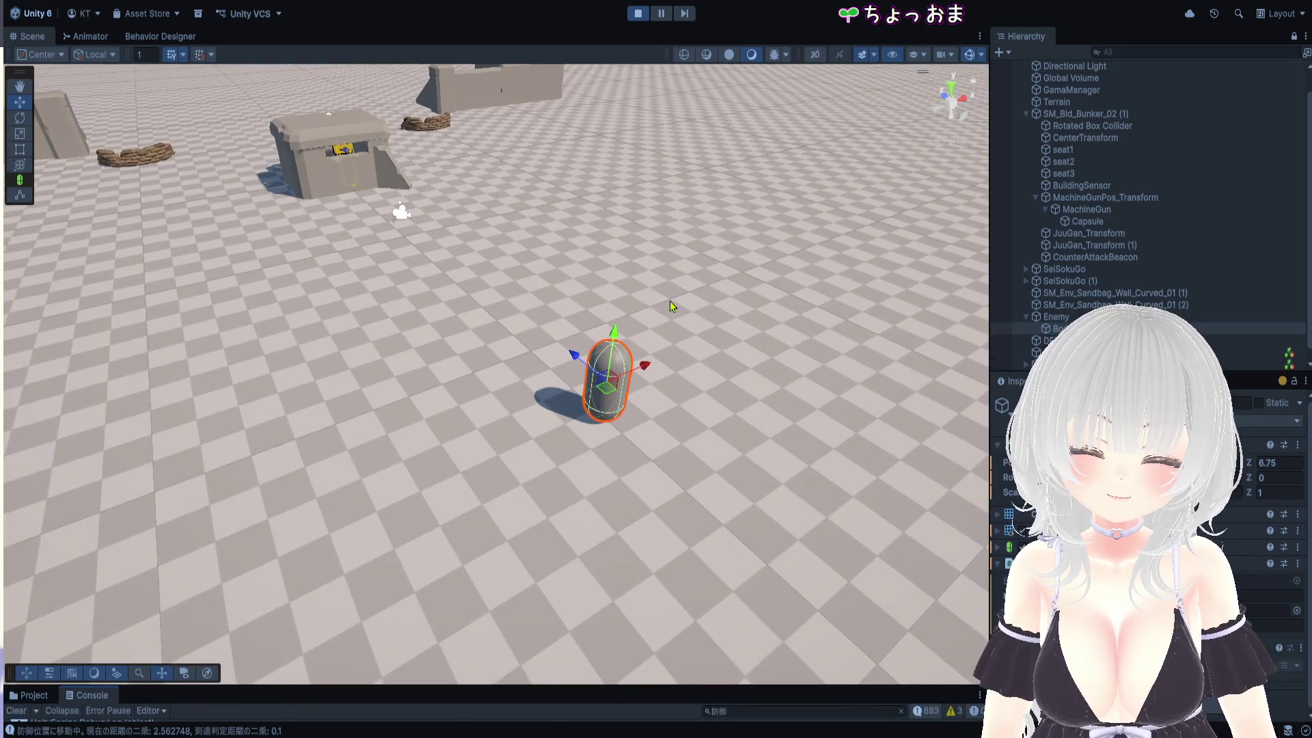
{"action": "scroll", "coordinate": [1042, 309], "scroll_direction": "down", "scroll_amount": 1}
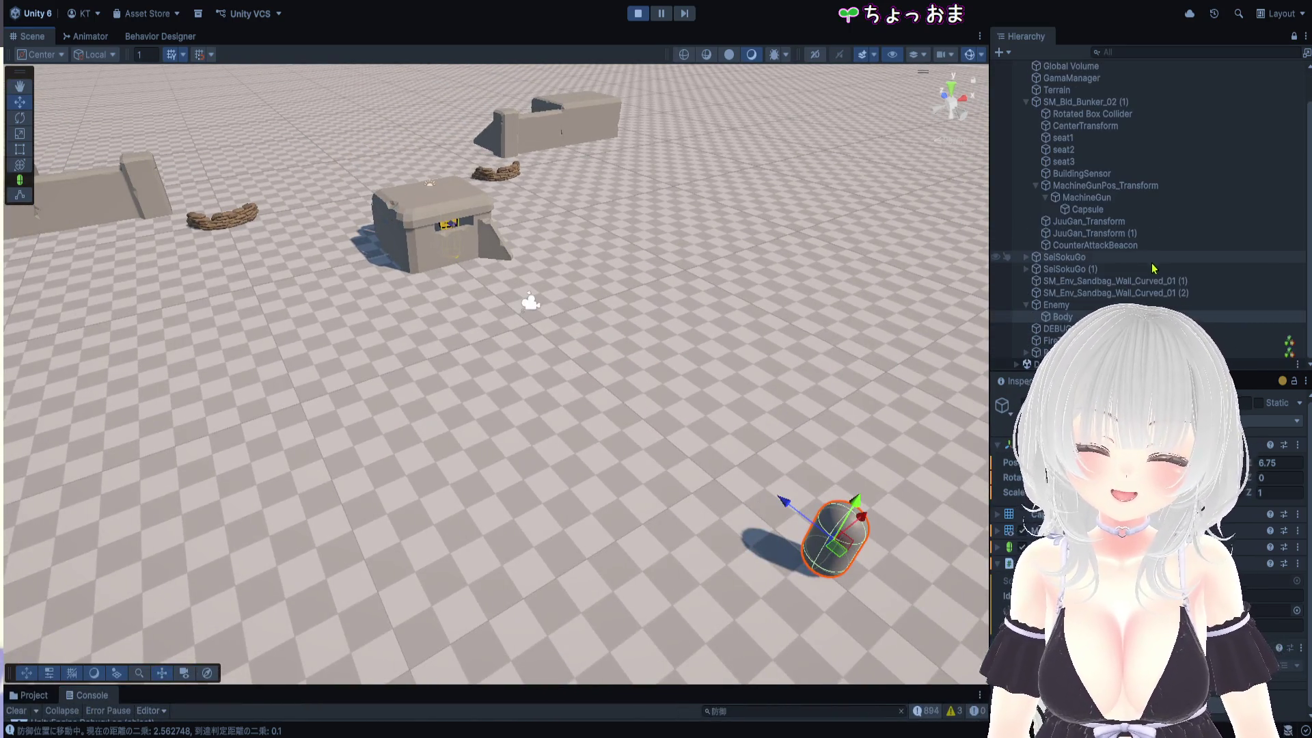
{"action": "scroll", "coordinate": [1093, 246], "scroll_direction": "up", "scroll_amount": 1}
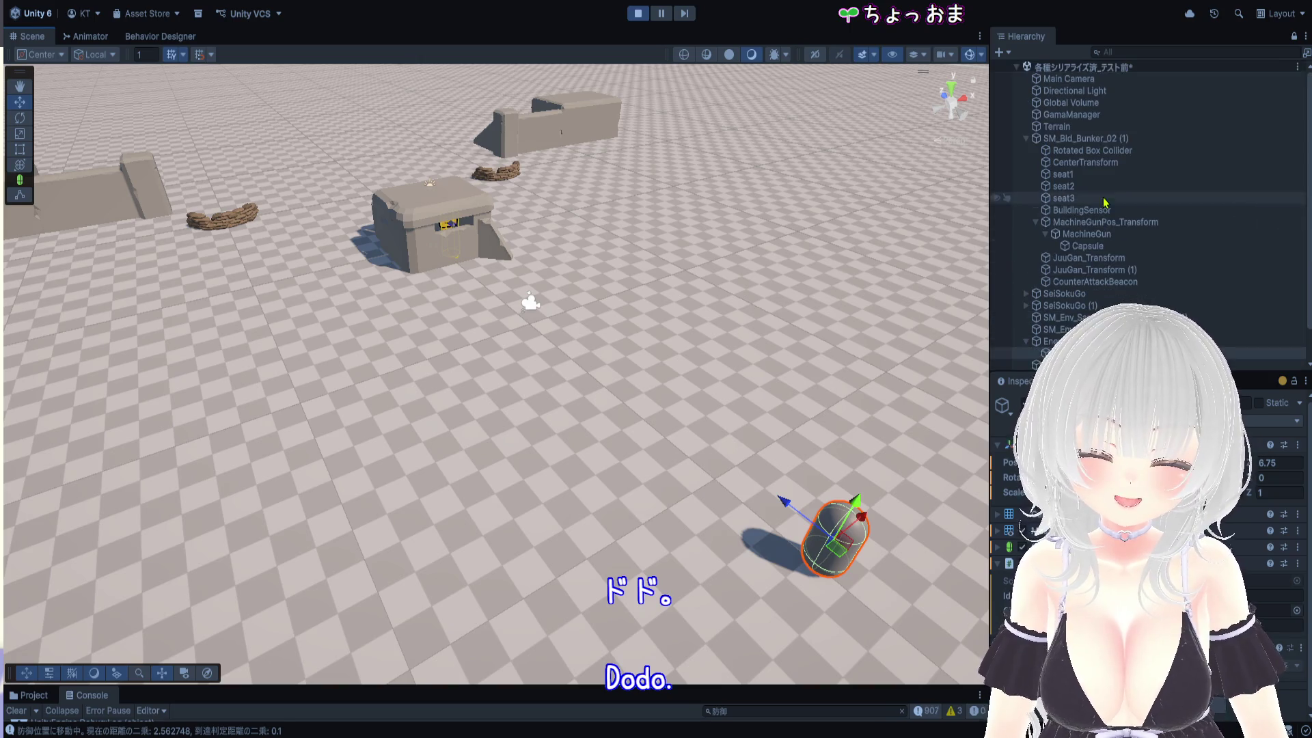
{"action": "scroll", "coordinate": [1162, 282], "scroll_direction": "down", "scroll_amount": 1}
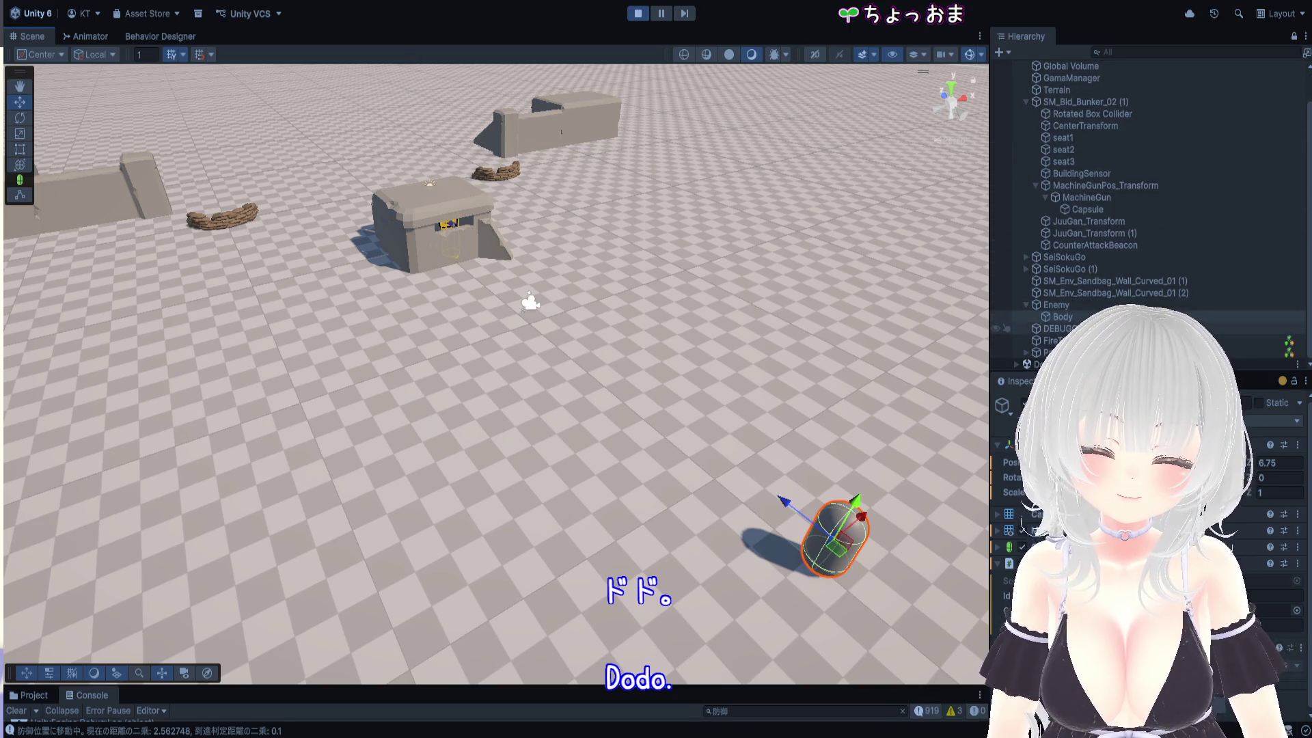
{"action": "left_click", "coordinate": [1052, 352]}
{"action": "key", "text": "f"}
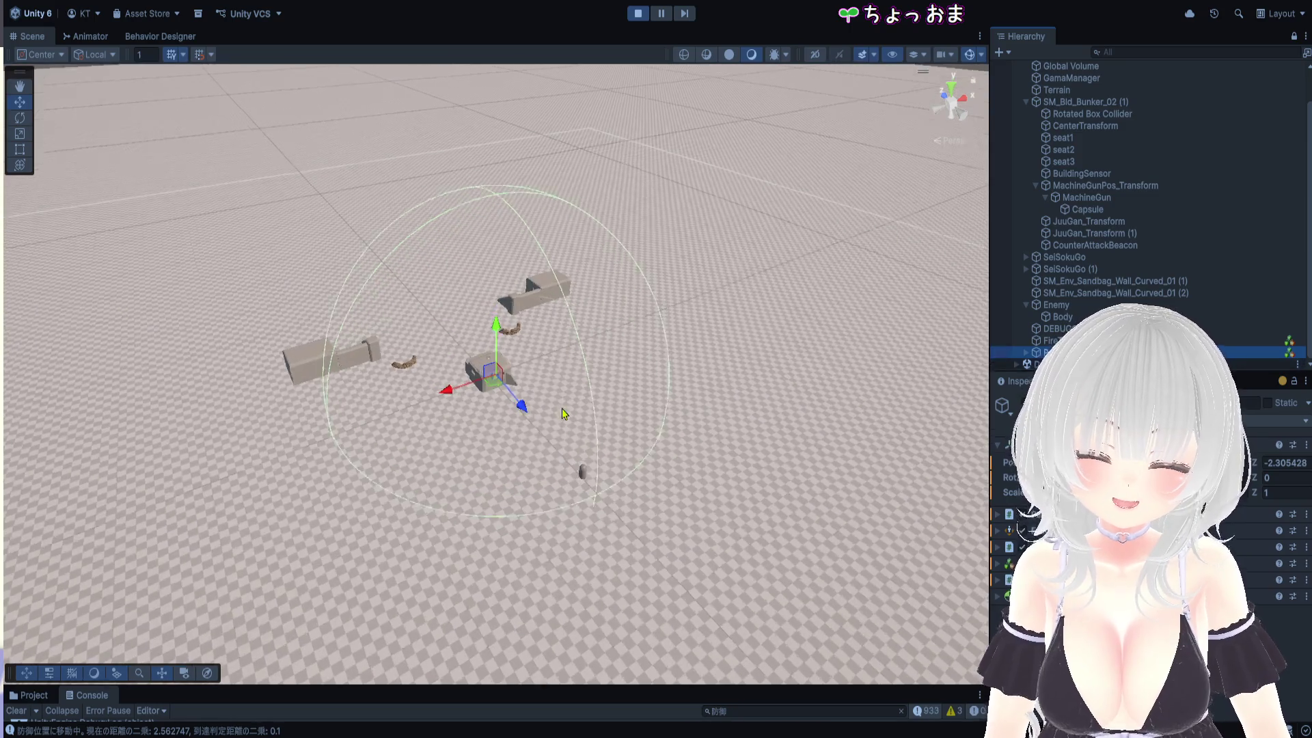
{"action": "scroll", "coordinate": [559, 403], "scroll_direction": "up", "scroll_amount": 8}
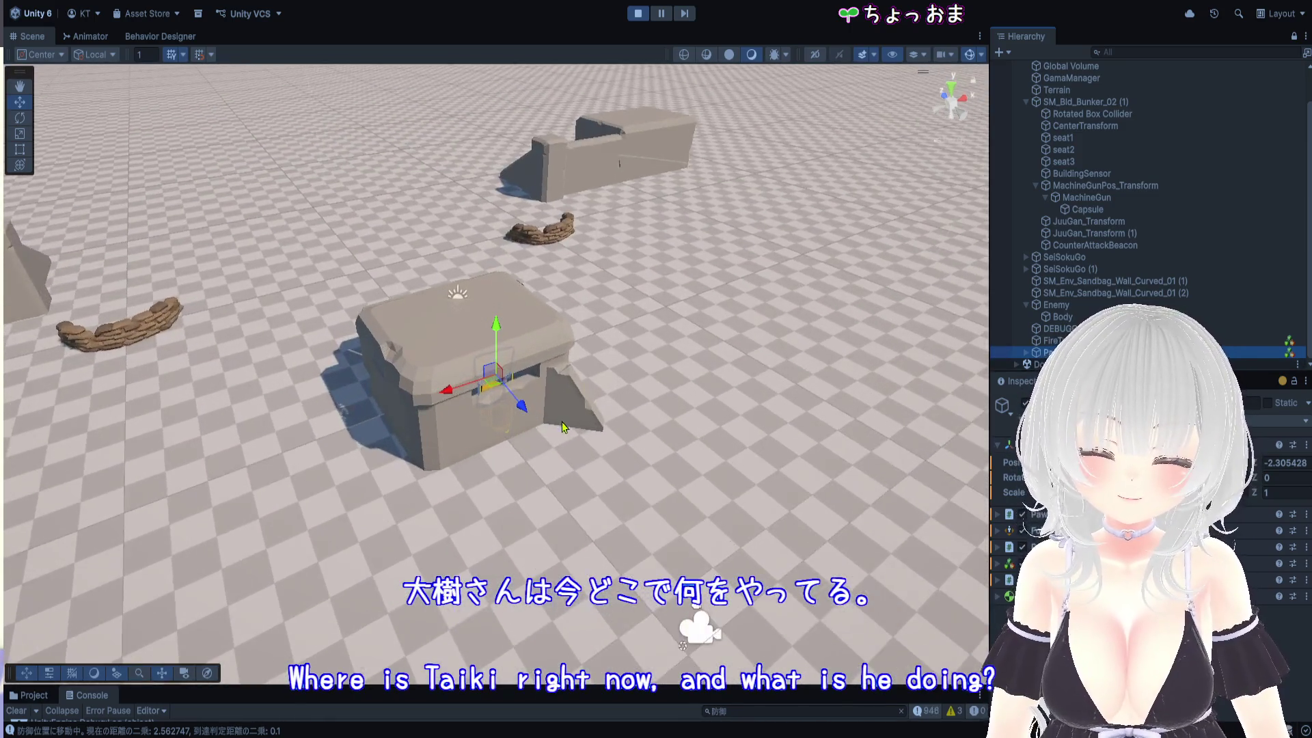
{"action": "scroll", "coordinate": [558, 423], "scroll_direction": "up", "scroll_amount": 5}
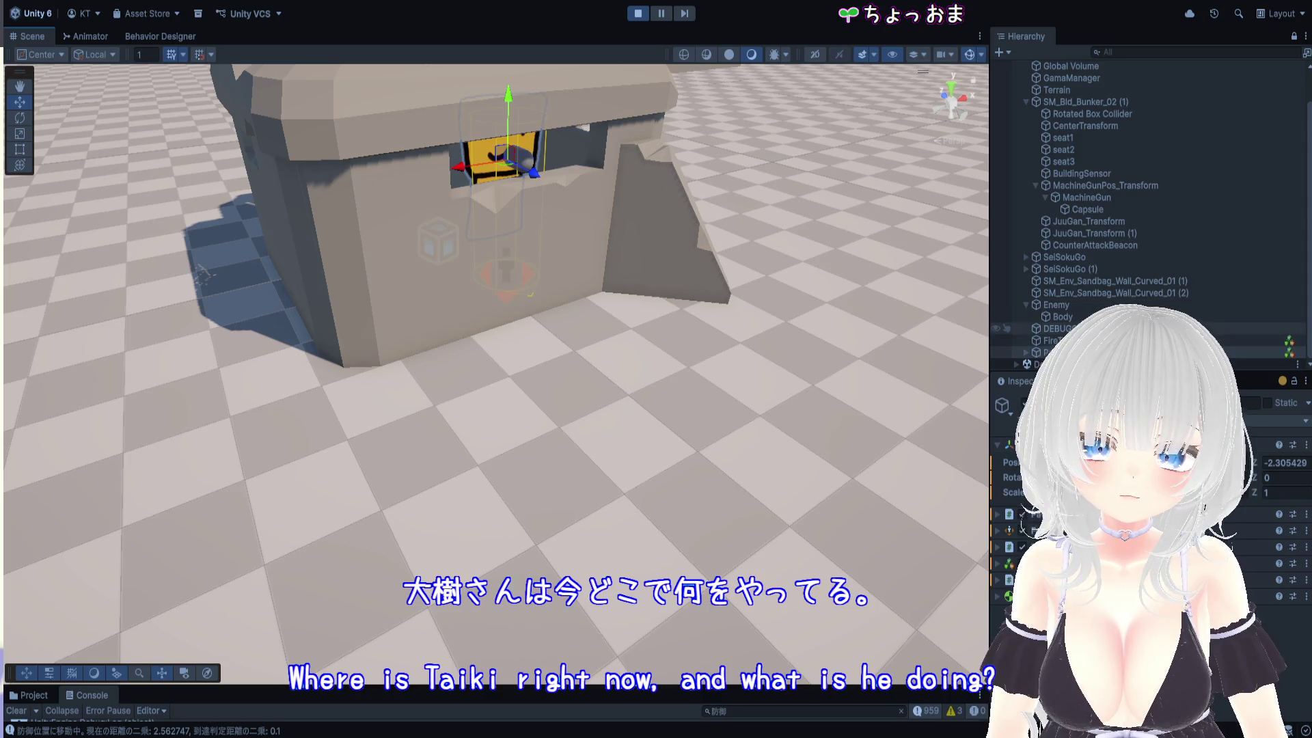
{"action": "scroll", "coordinate": [1098, 228], "scroll_direction": "up", "scroll_amount": 1}
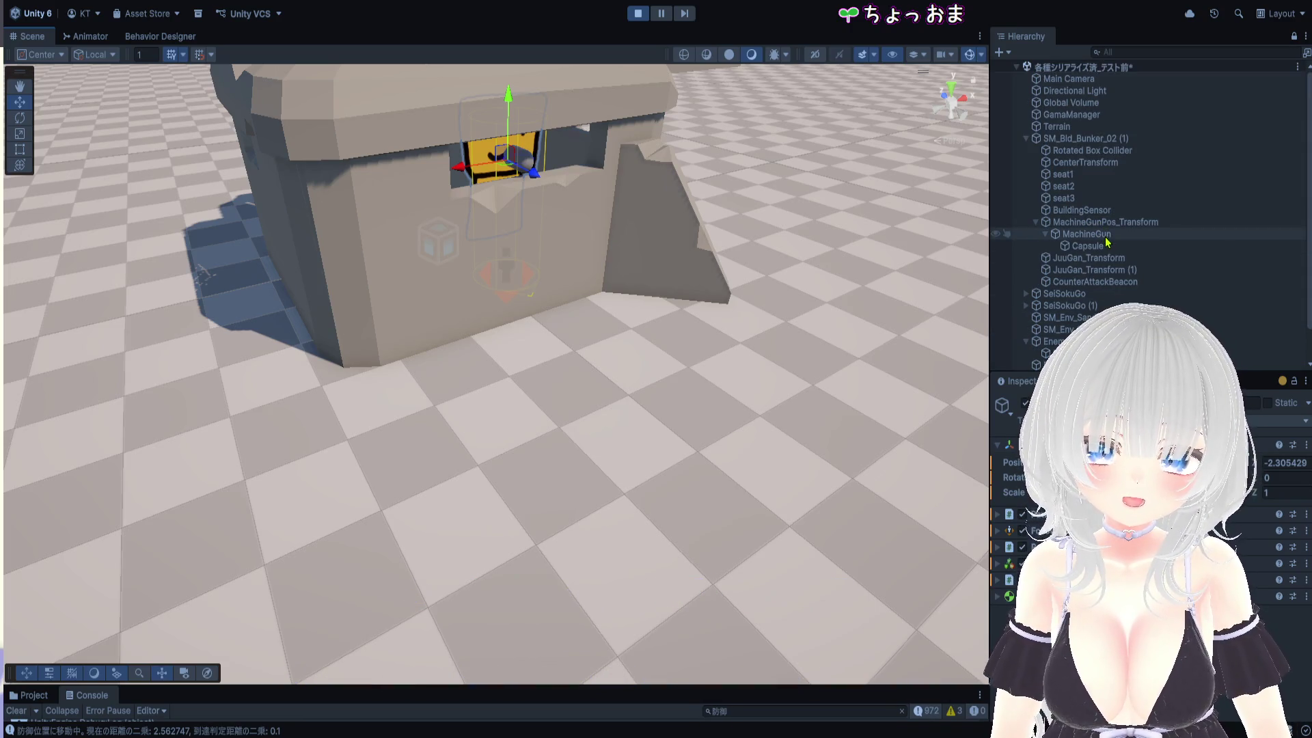
Check MachineGunPos_Transform's spot, then reframe the Pawn and orbit close to its face
{"action": "left_click", "coordinate": [1108, 228]}
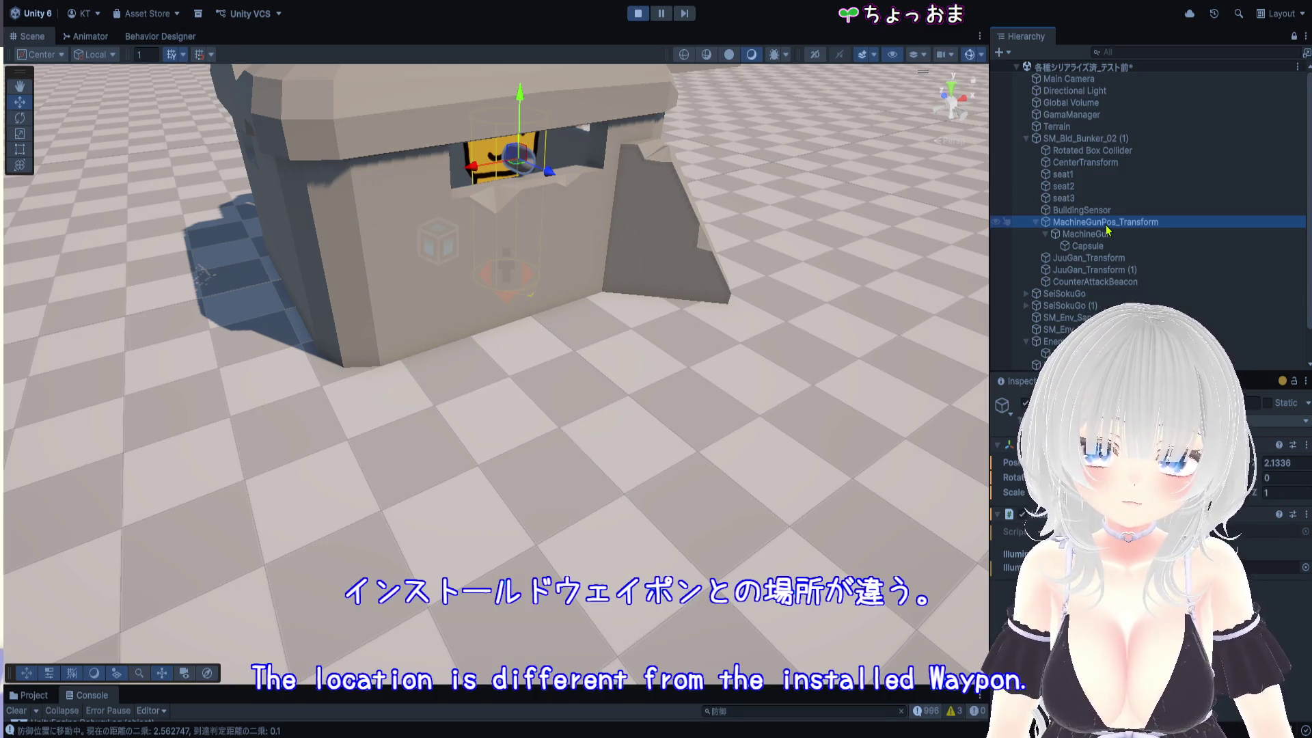
{"action": "scroll", "coordinate": [599, 254], "scroll_direction": "up", "scroll_amount": 2}
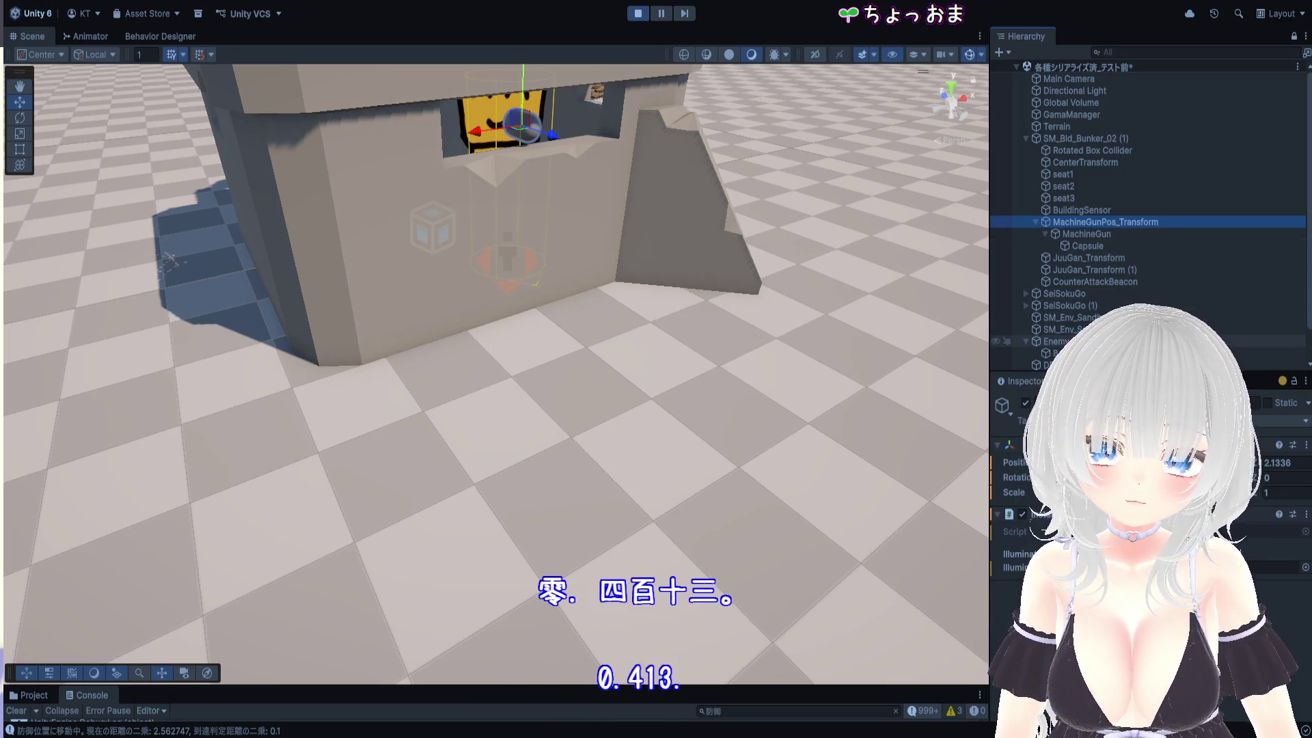
{"action": "scroll", "coordinate": [1093, 345], "scroll_direction": "down", "scroll_amount": 1}
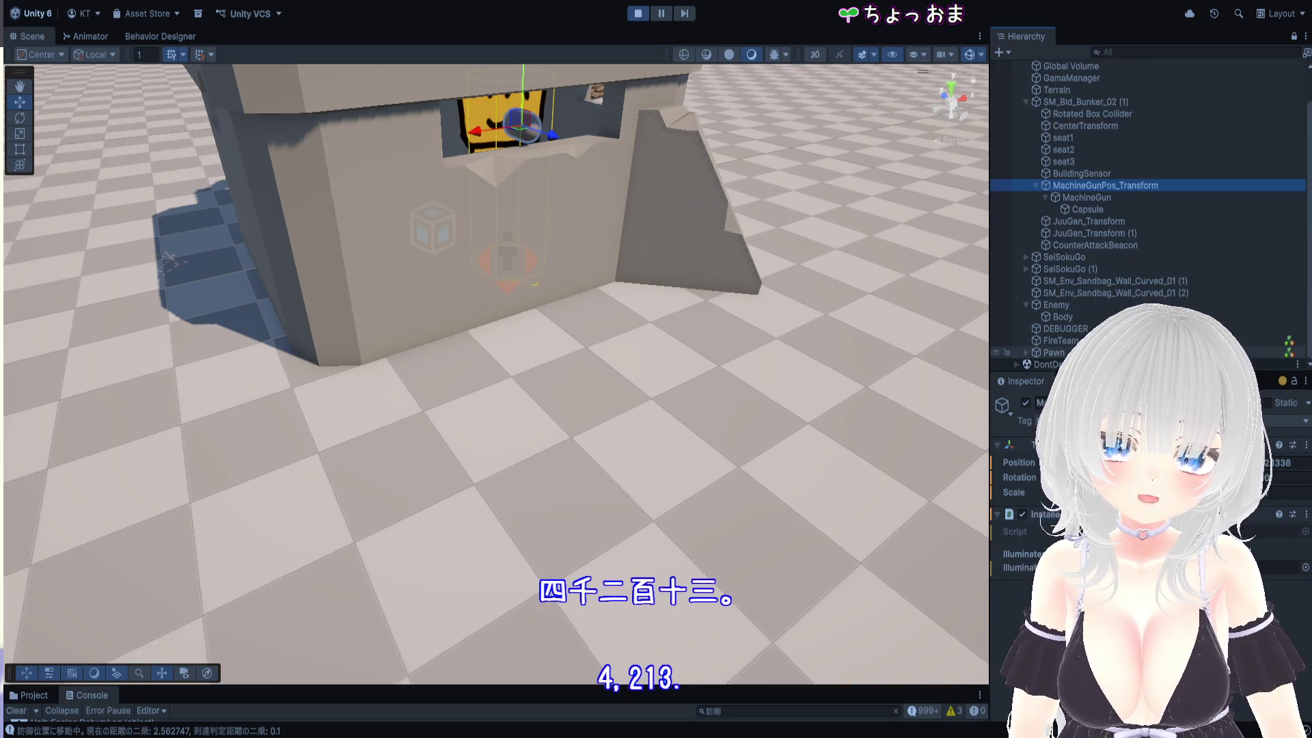
{"action": "left_click", "coordinate": [1052, 352]}
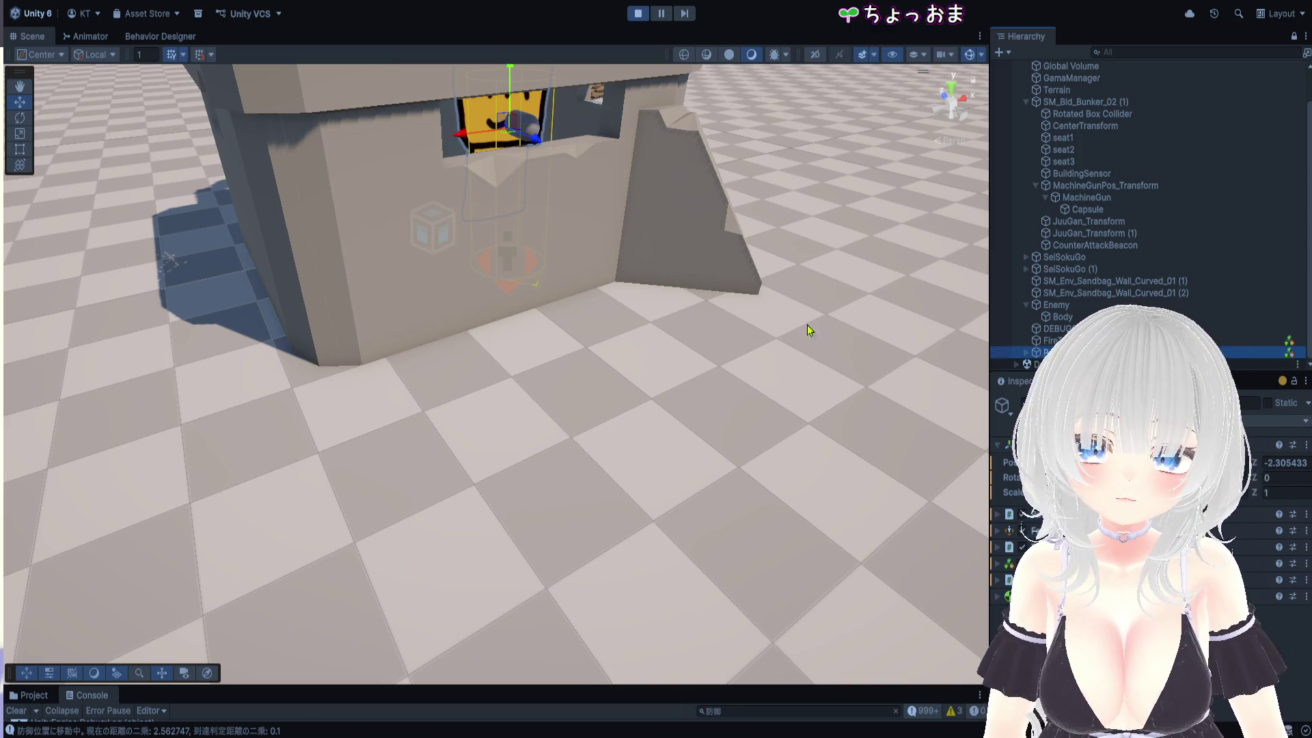
{"action": "key", "text": "f"}
{"action": "mouse_move", "coordinate": [632, 336]}
{"action": "left_mouse_down"}
{"action": "mouse_move", "coordinate": [688, 284]}
{"action": "mouse_move", "coordinate": [737, 322]}
{"action": "mouse_move", "coordinate": [682, 355]}
{"action": "mouse_move", "coordinate": [615, 349]}
{"action": "mouse_move", "coordinate": [814, 307]}
{"action": "mouse_move", "coordinate": [636, 376]}
{"action": "mouse_move", "coordinate": [724, 366]}
{"action": "mouse_move", "coordinate": [756, 328]}
{"action": "mouse_move", "coordinate": [749, 339]}
{"action": "mouse_move", "coordinate": [863, 413]}
{"action": "left_mouse_up"}
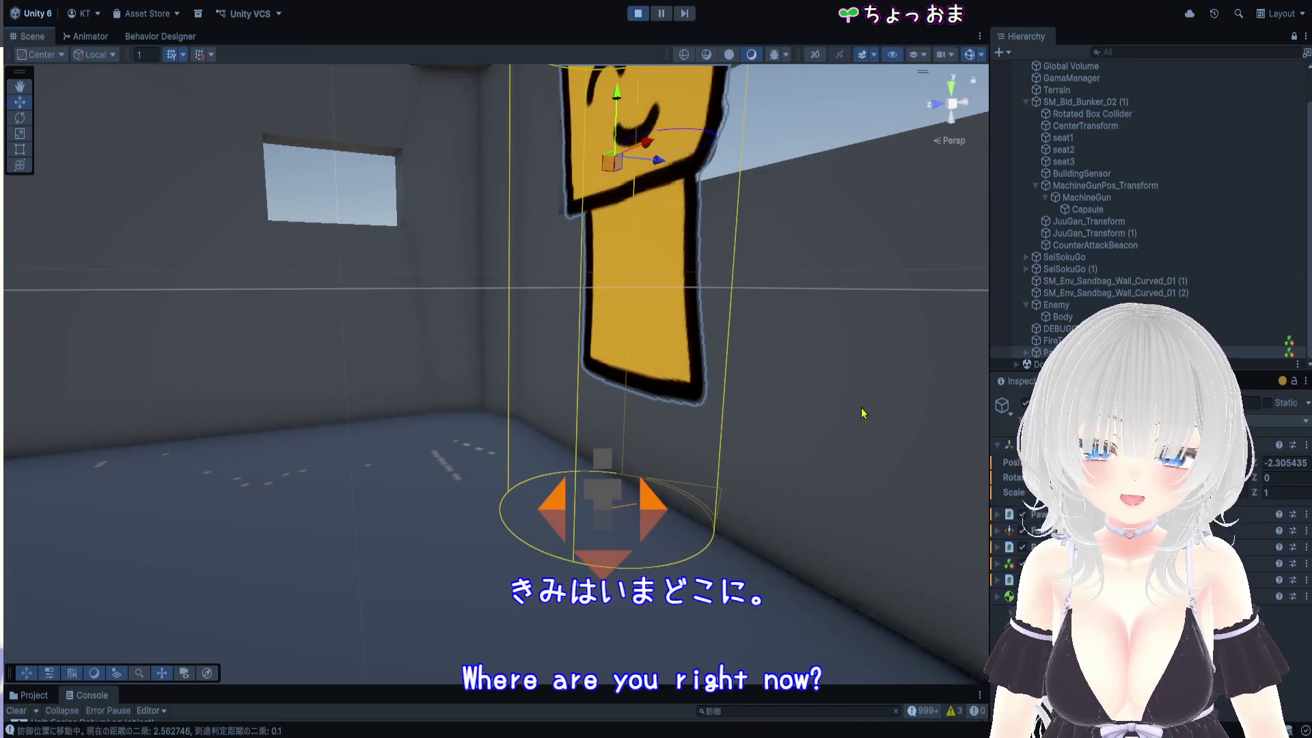
Reframe the Pawn and zoom in to see it standing inside the bunker
{"action": "left_click", "coordinate": [1127, 352]}
{"action": "key", "text": "f"}
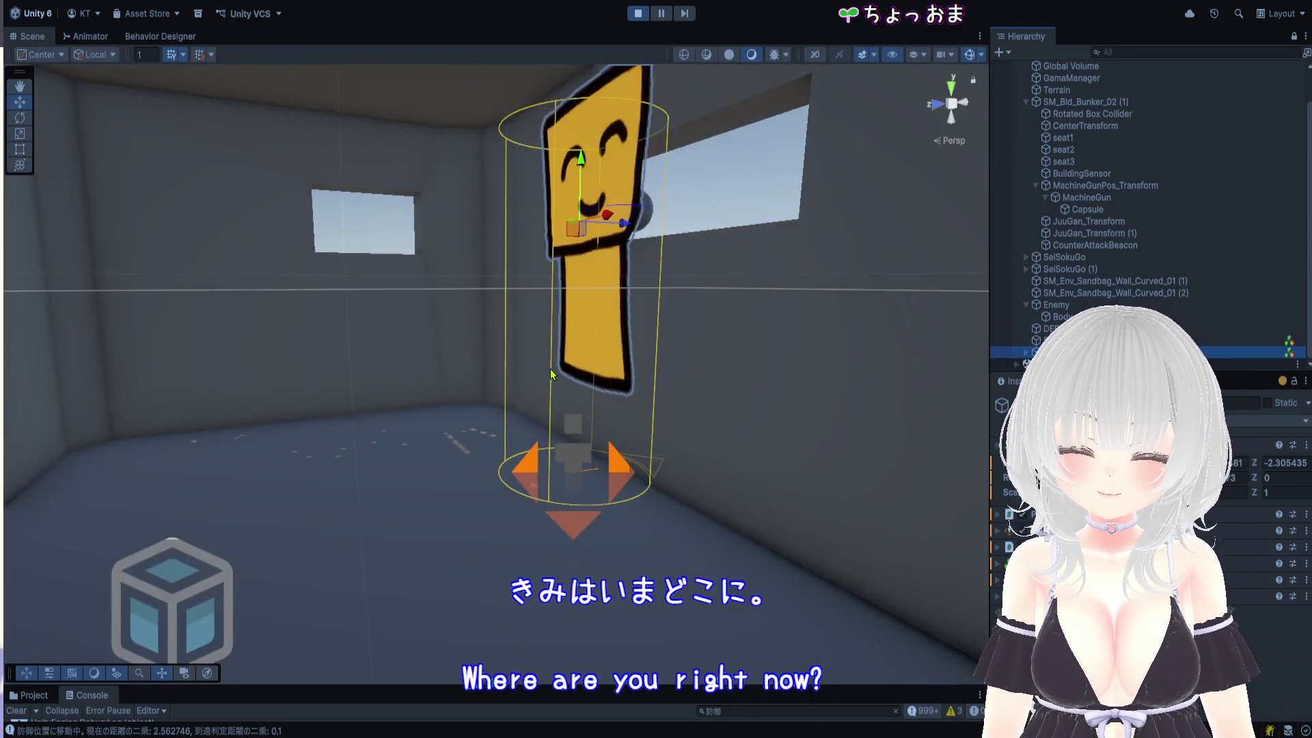
{"action": "scroll", "coordinate": [572, 396], "scroll_direction": "up", "scroll_amount": 5}
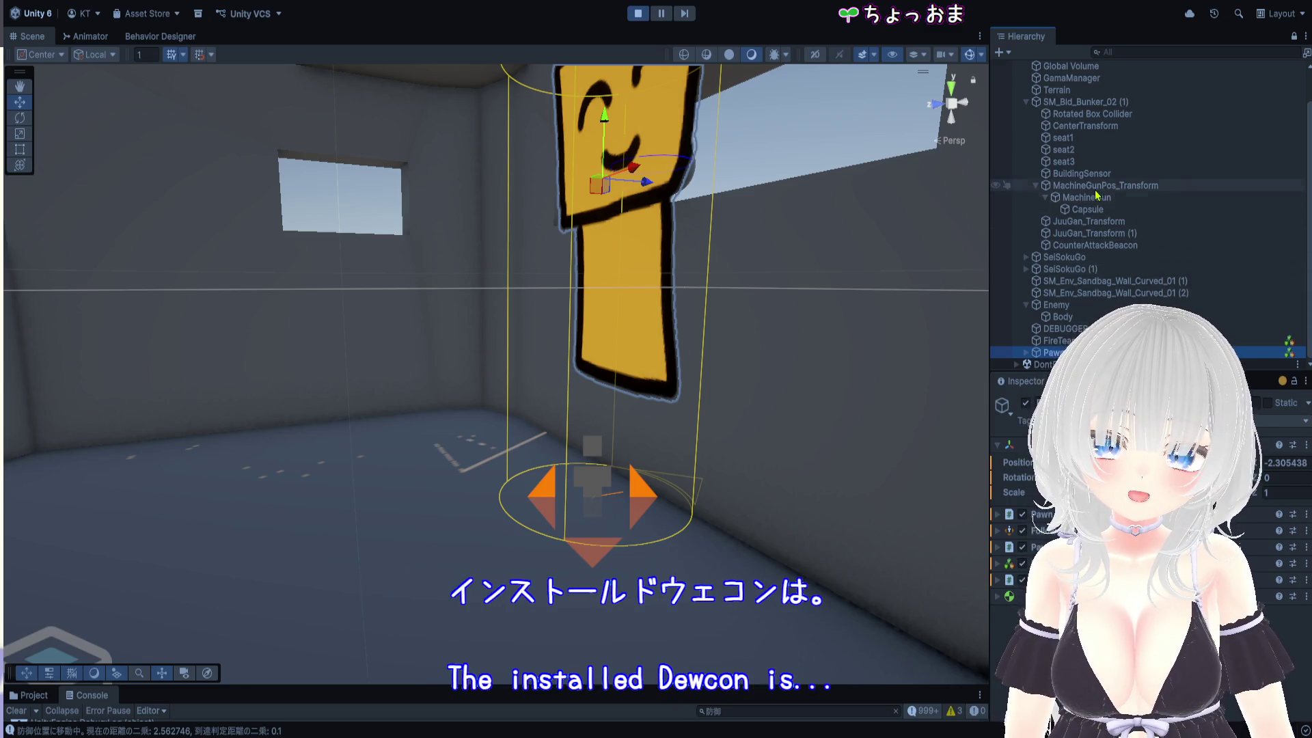
{"action": "scroll", "coordinate": [1099, 207], "scroll_direction": "up", "scroll_amount": 3}
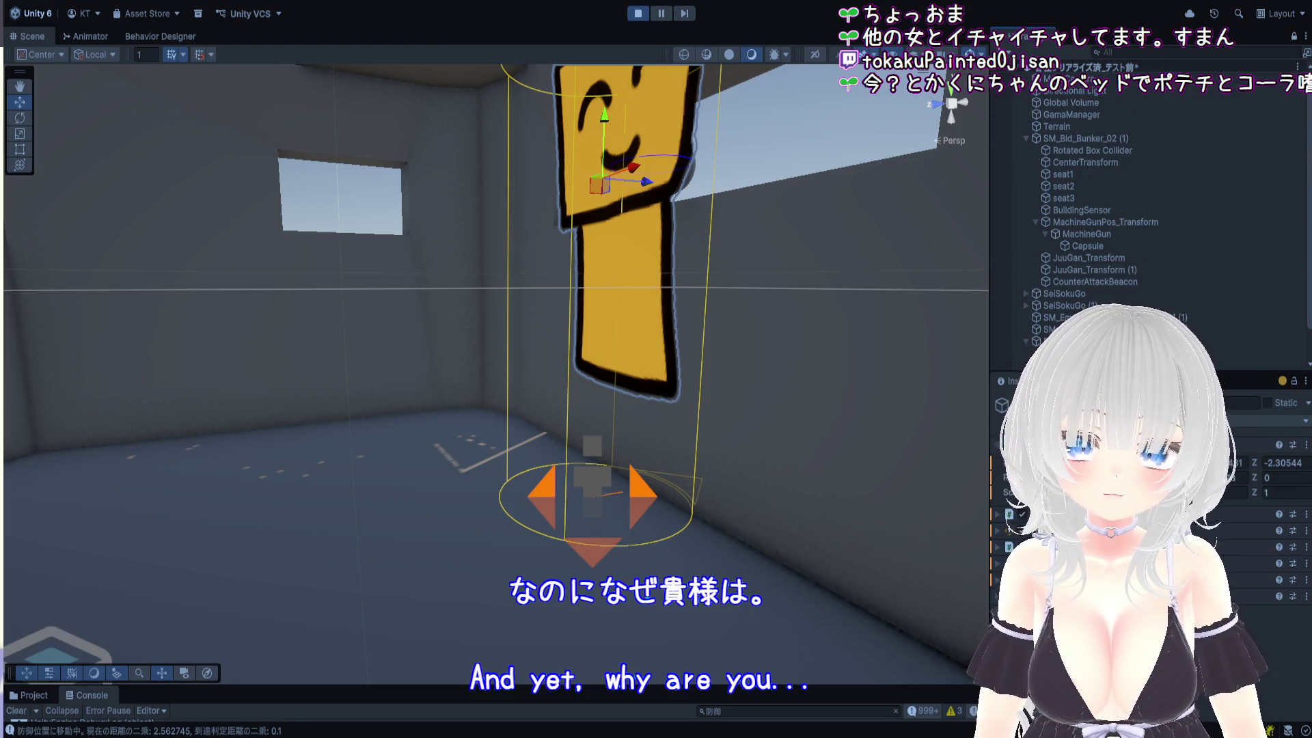
Stop the game and compare positions of MachineGunPos_Transform, JuuGan_Transform (1) and CounterAttackBeacon
{"action": "left_click", "coordinate": [638, 13]}
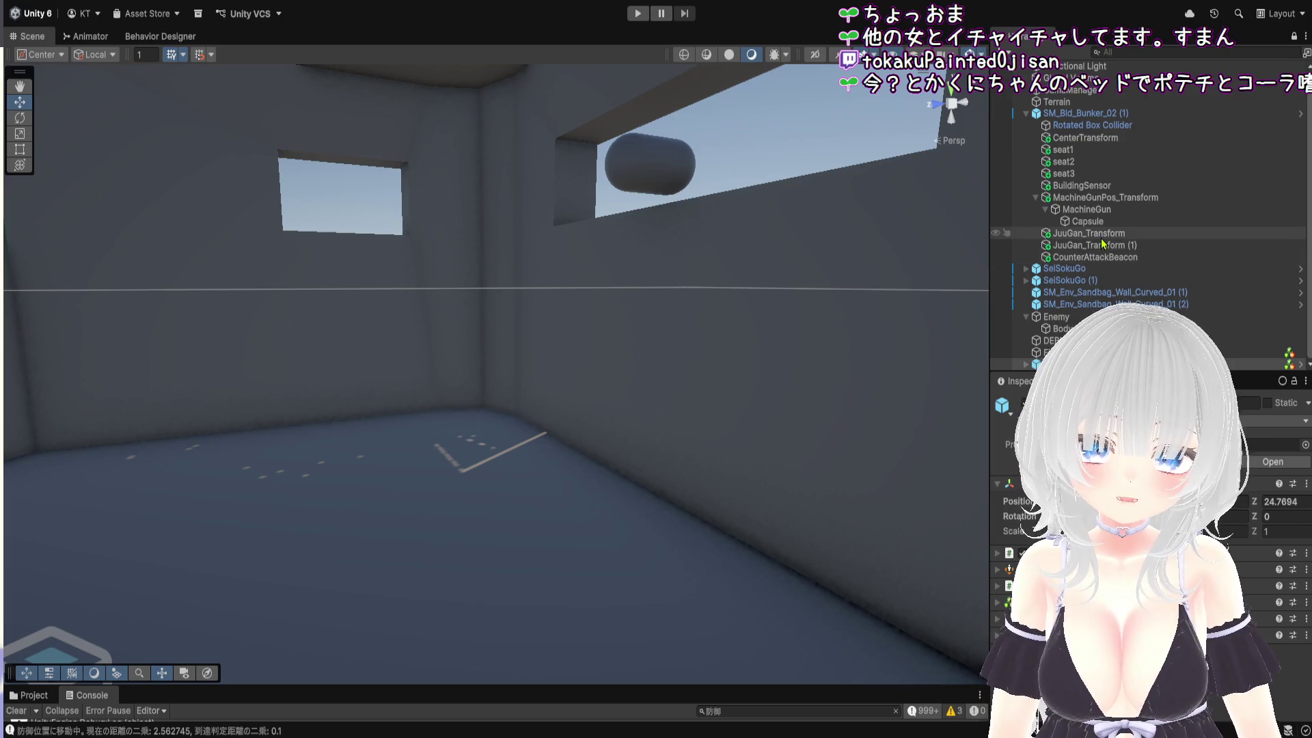
{"action": "left_click", "coordinate": [1107, 199]}
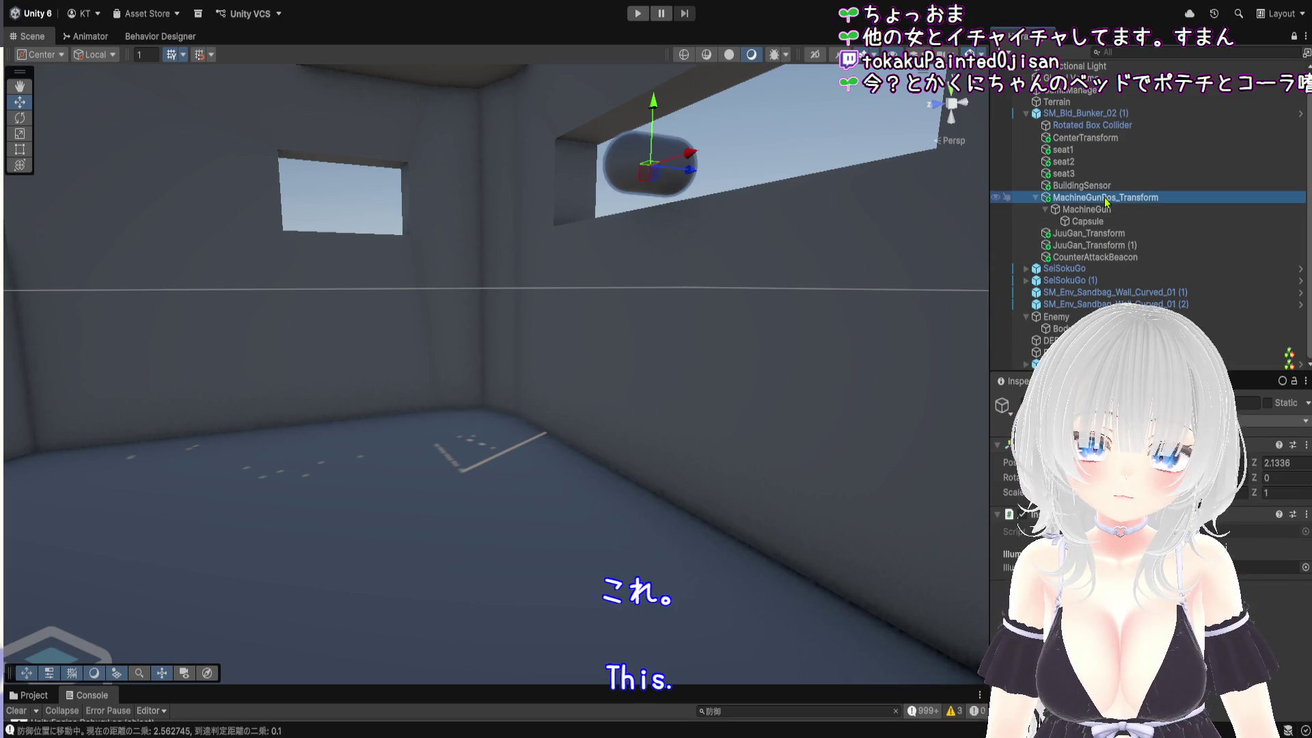
{"action": "left_click", "coordinate": [1106, 244]}
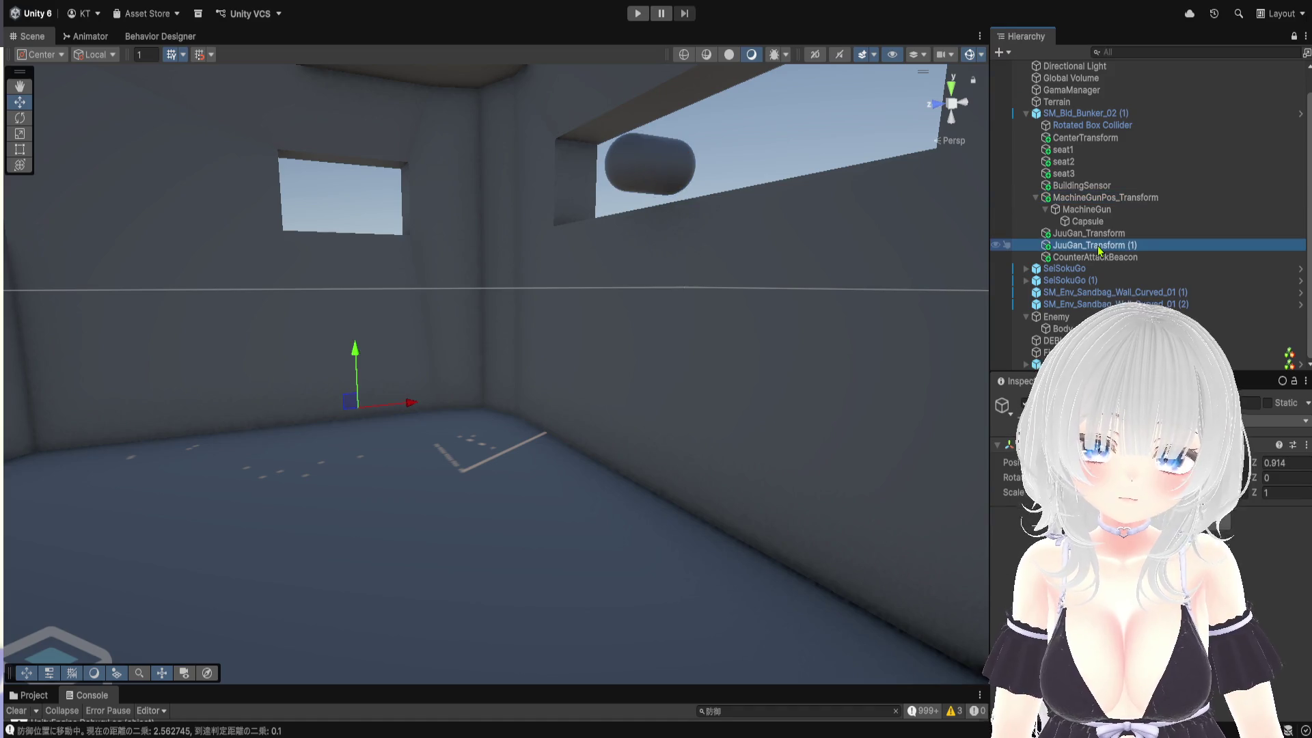
{"action": "left_click", "coordinate": [1117, 199]}
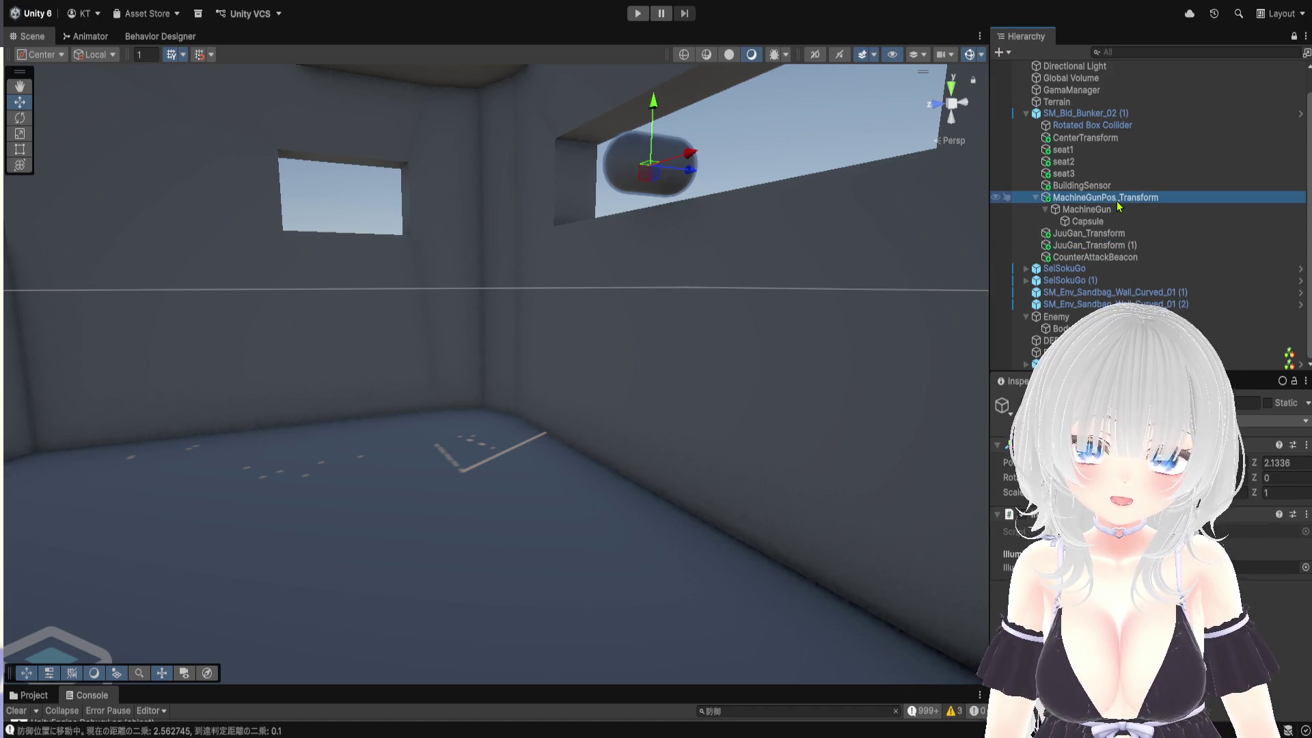
{"action": "left_click", "coordinate": [1125, 244]}
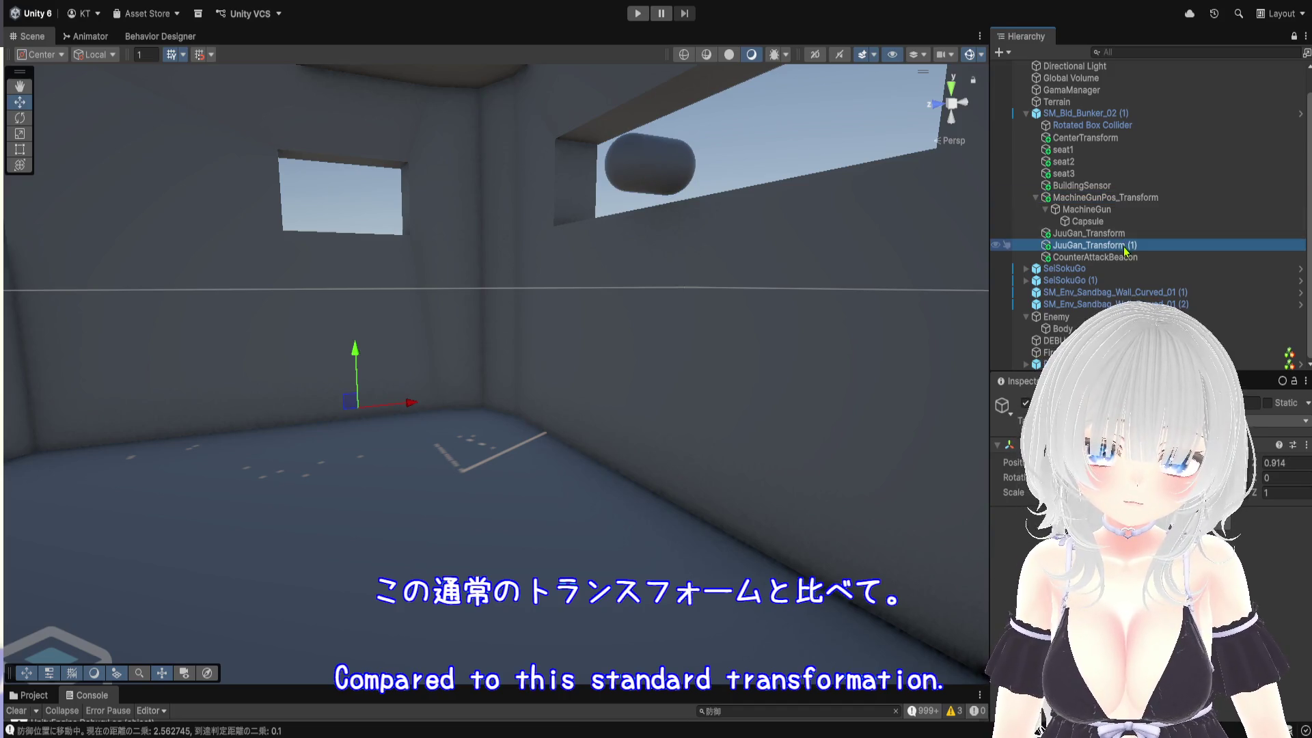
{"action": "left_click", "coordinate": [1124, 256]}
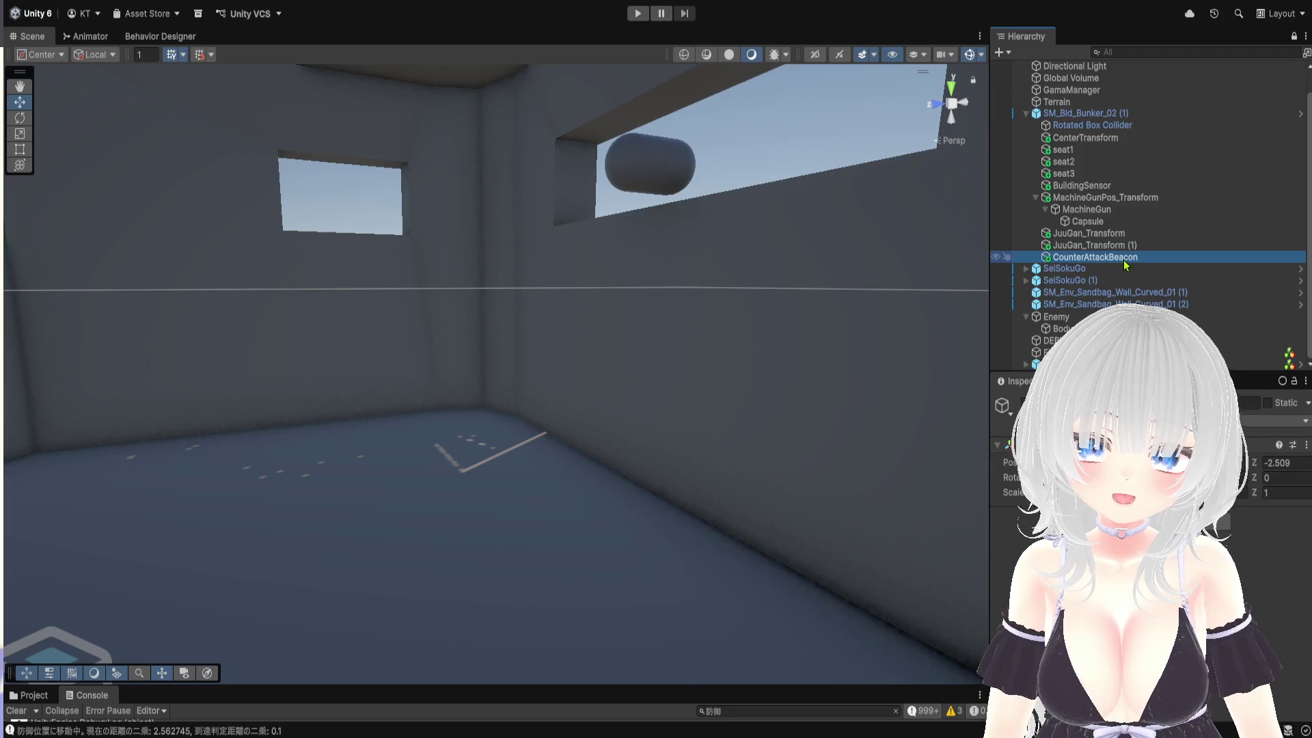
{"action": "scroll", "coordinate": [588, 354], "scroll_direction": "down", "scroll_amount": 3}
{"action": "left_click_drag", "start_coordinate": [588, 355], "coordinate": [542, 439]}
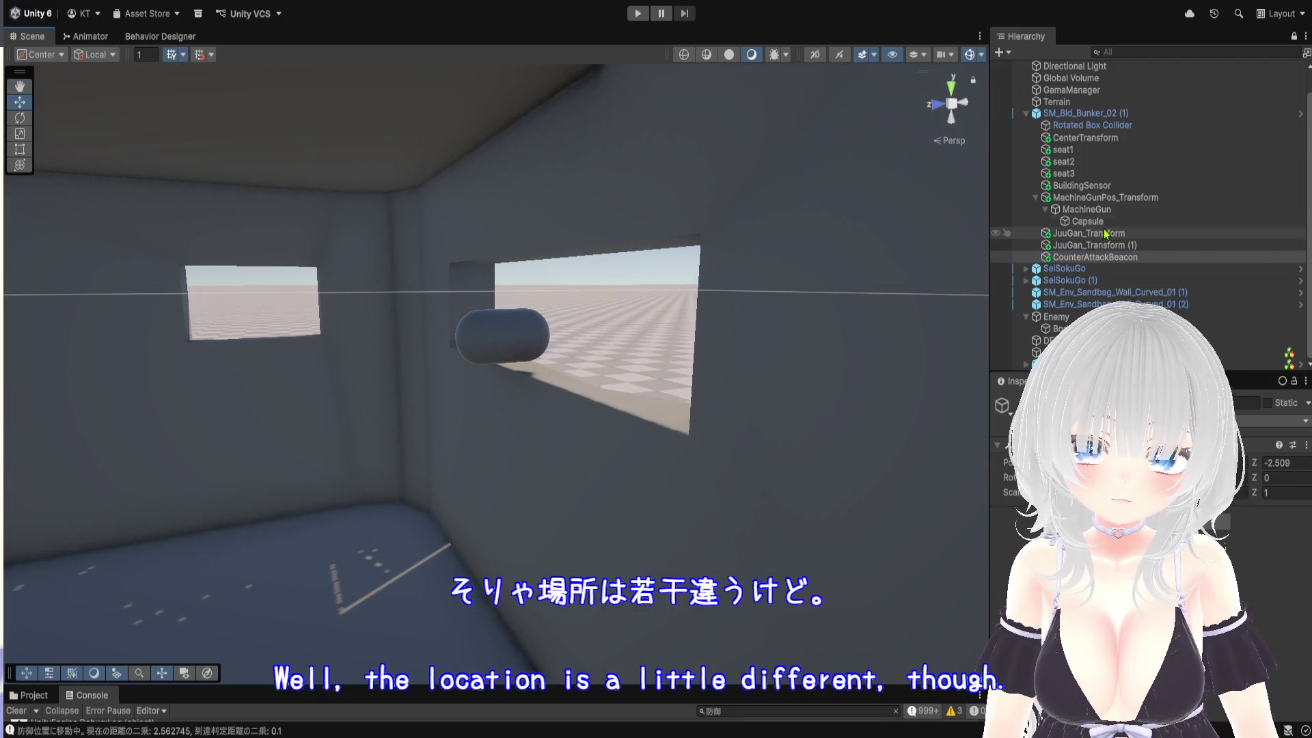
Inspect MachineGunPos_Transform, its MachineGun and Capsule children, viewing down toward the bunker floor
{"action": "left_click", "coordinate": [1105, 201]}
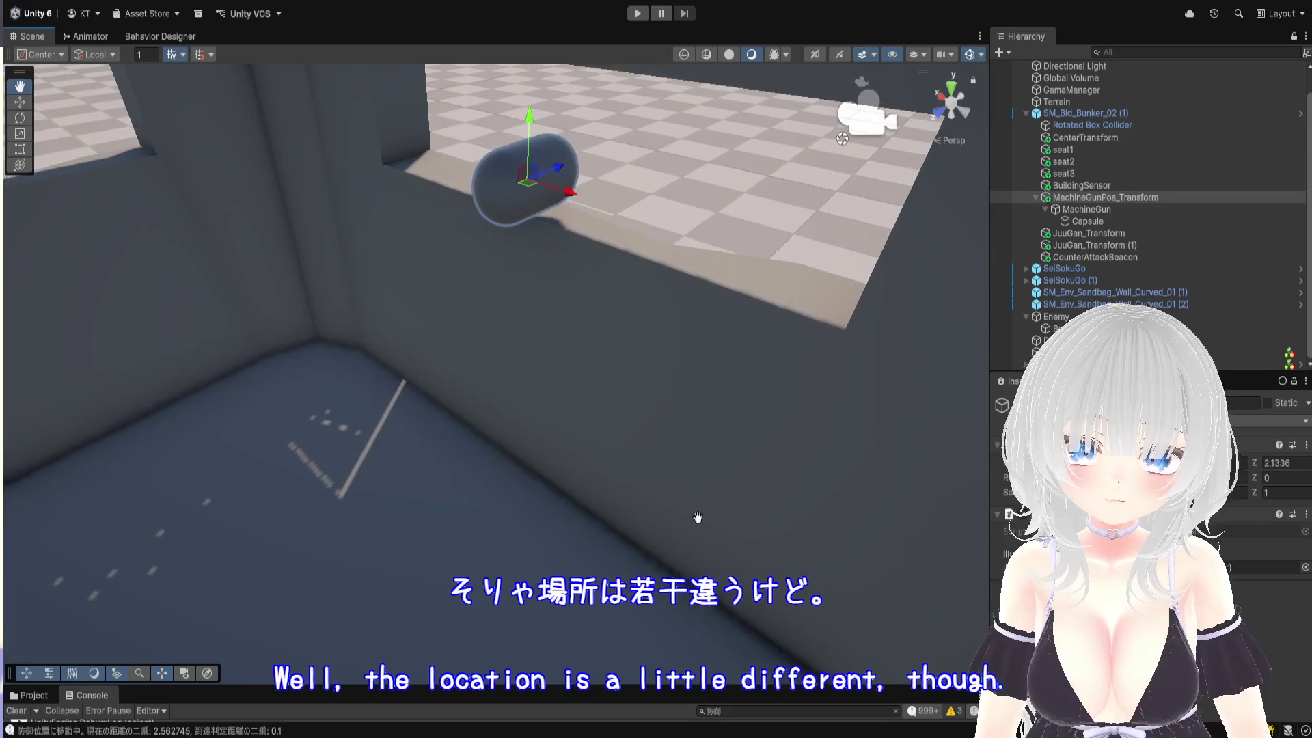
{"action": "left_click", "coordinate": [1094, 209]}
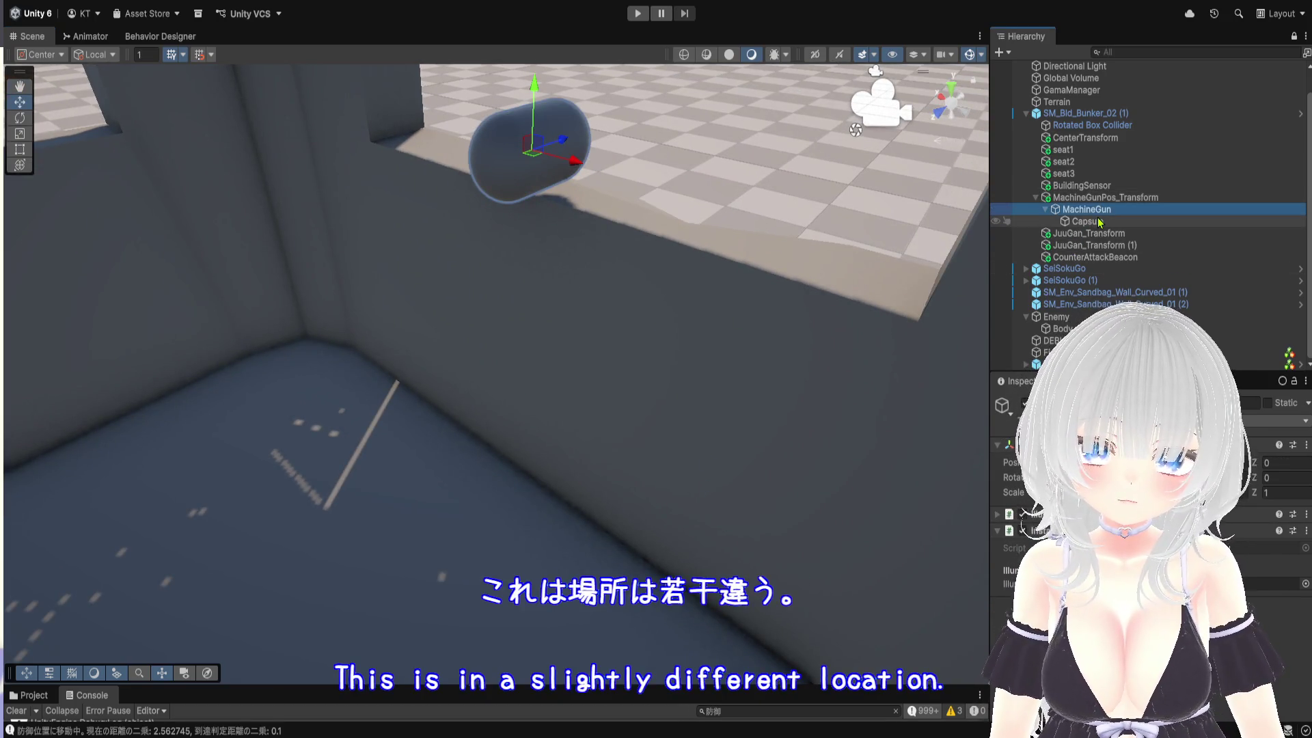
{"action": "left_click", "coordinate": [1099, 221]}
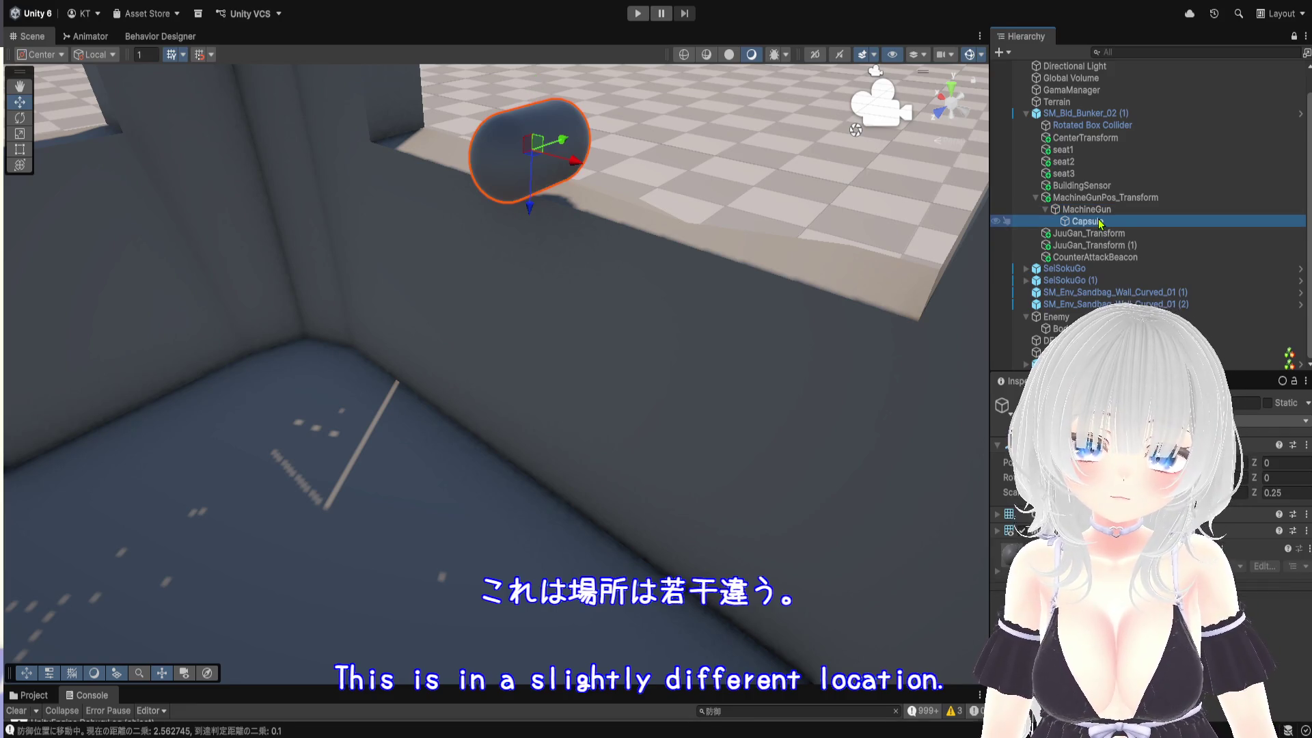
{"action": "left_click", "coordinate": [1101, 211]}
{"action": "left_click", "coordinate": [1107, 198]}
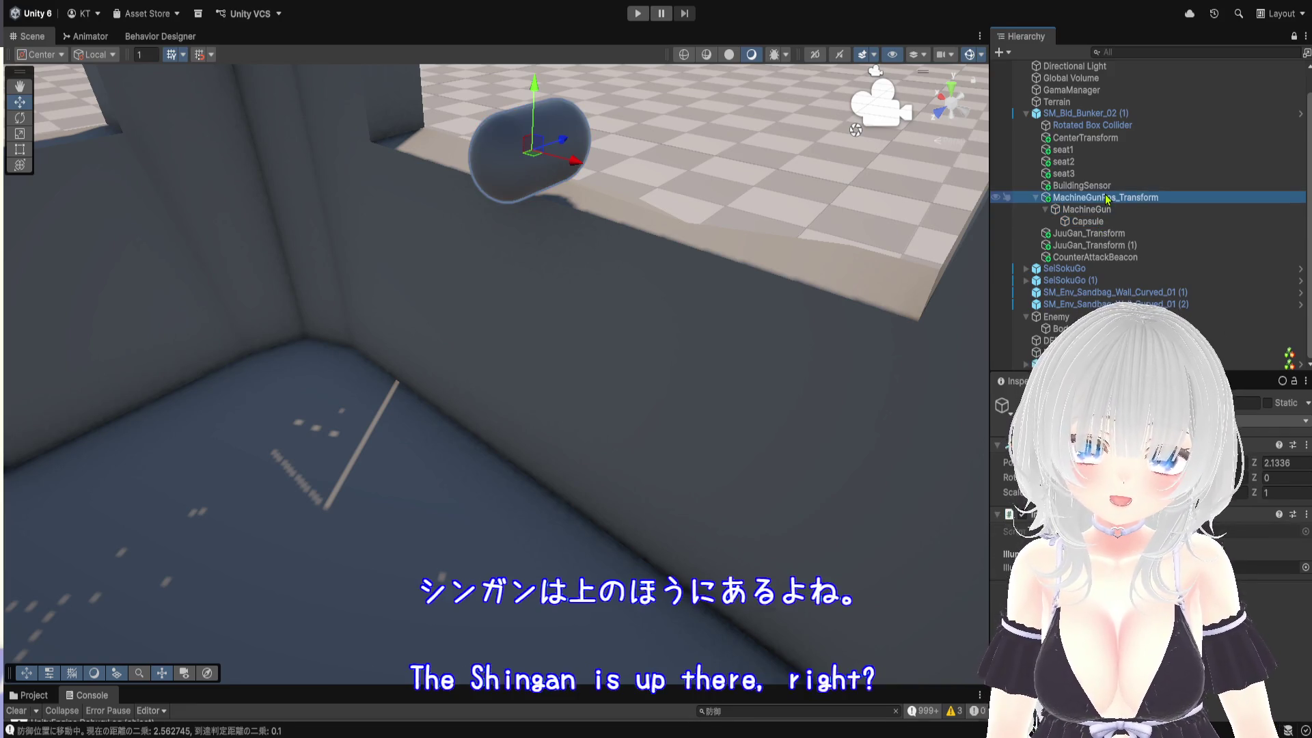
{"action": "mouse_move", "coordinate": [574, 355]}
{"action": "left_mouse_down"}
{"action": "mouse_move", "coordinate": [609, 411]}
{"action": "mouse_move", "coordinate": [536, 535]}
{"action": "mouse_move", "coordinate": [492, 535]}
{"action": "mouse_move", "coordinate": [550, 533]}
{"action": "left_mouse_up"}
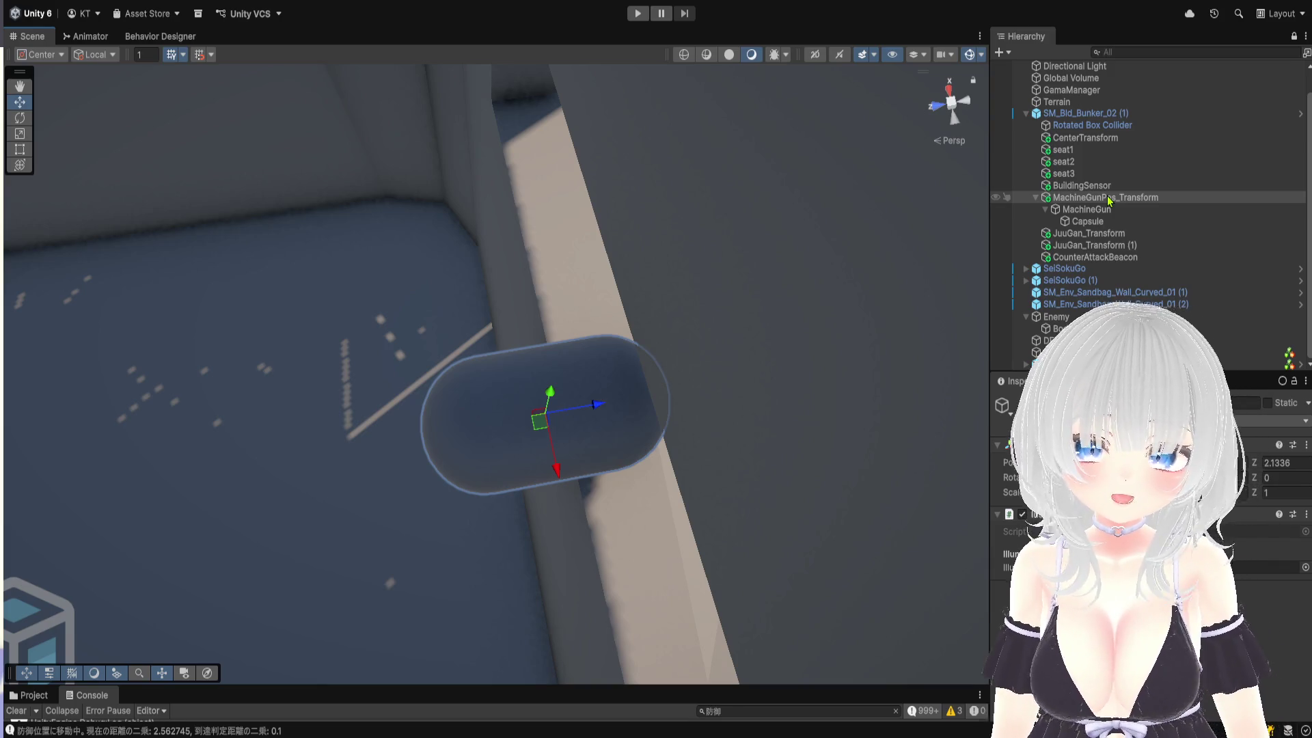
{"action": "scroll", "coordinate": [609, 362], "scroll_direction": "down", "scroll_amount": 3}
{"action": "scroll", "coordinate": [610, 362], "scroll_direction": "up", "scroll_amount": 5}
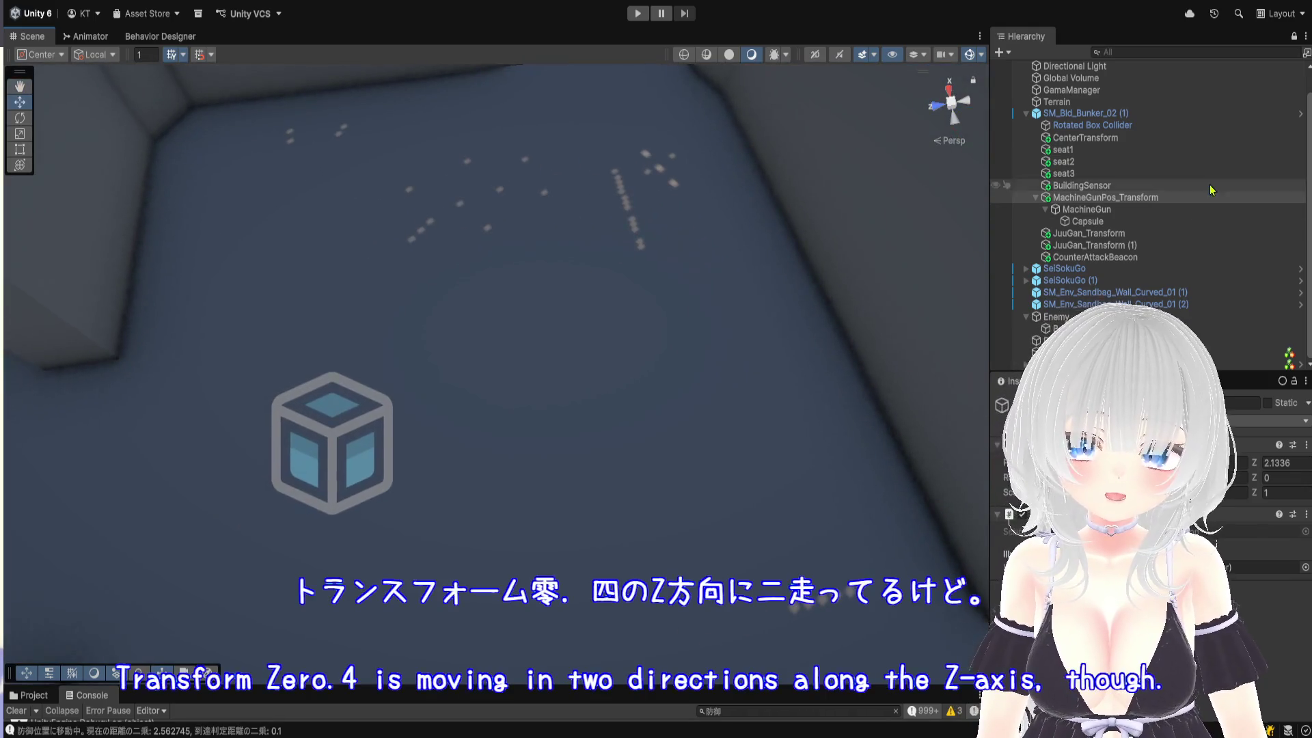
Check the bunker and JuuGan_Transform objects, then confirm MachineGunPos_Transform sits at Z 2.1336
{"action": "left_click", "coordinate": [1114, 113]}
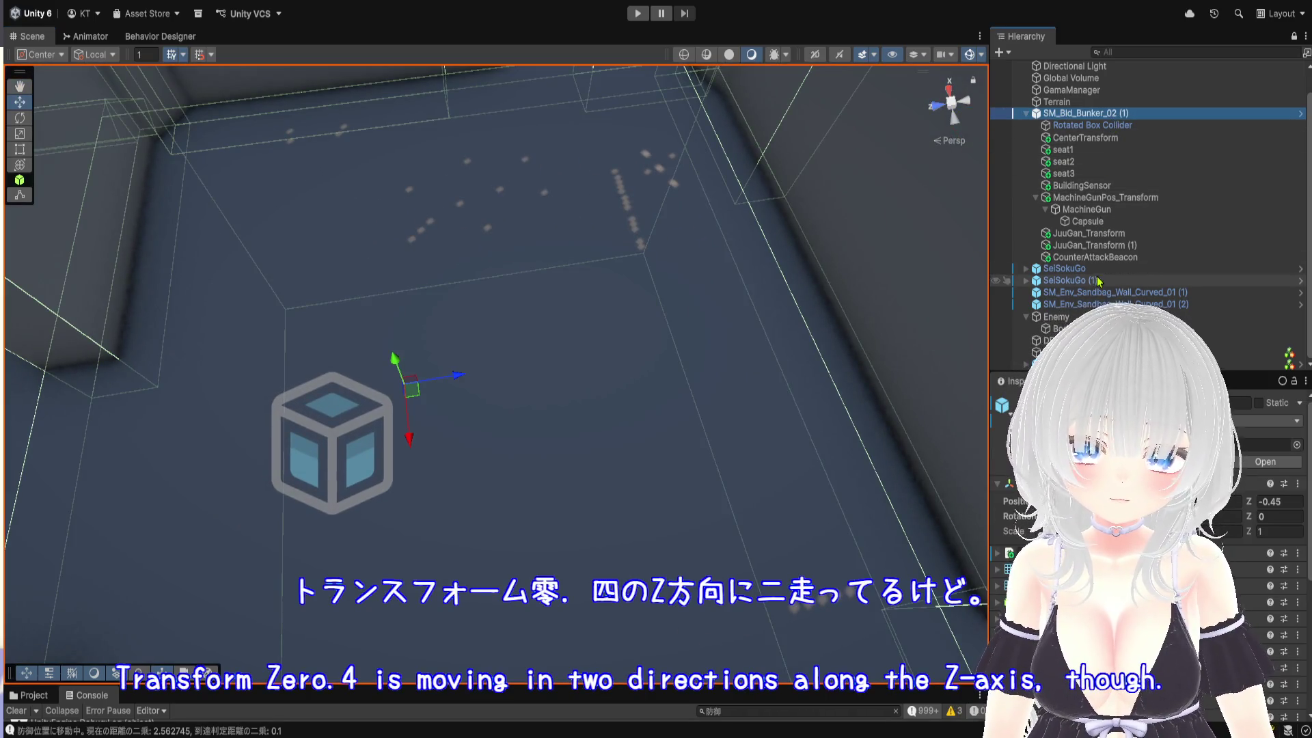
{"action": "left_click", "coordinate": [1093, 234]}
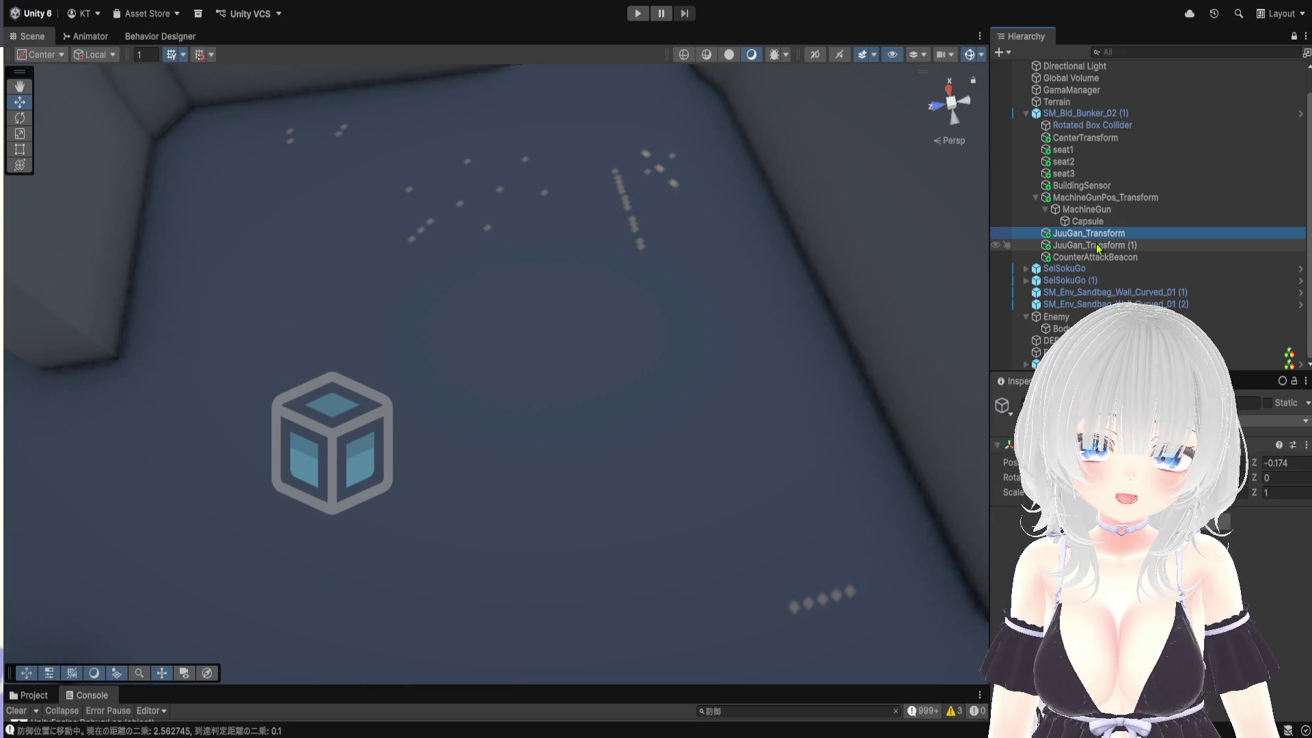
{"action": "double_click", "coordinate": [1098, 246]}
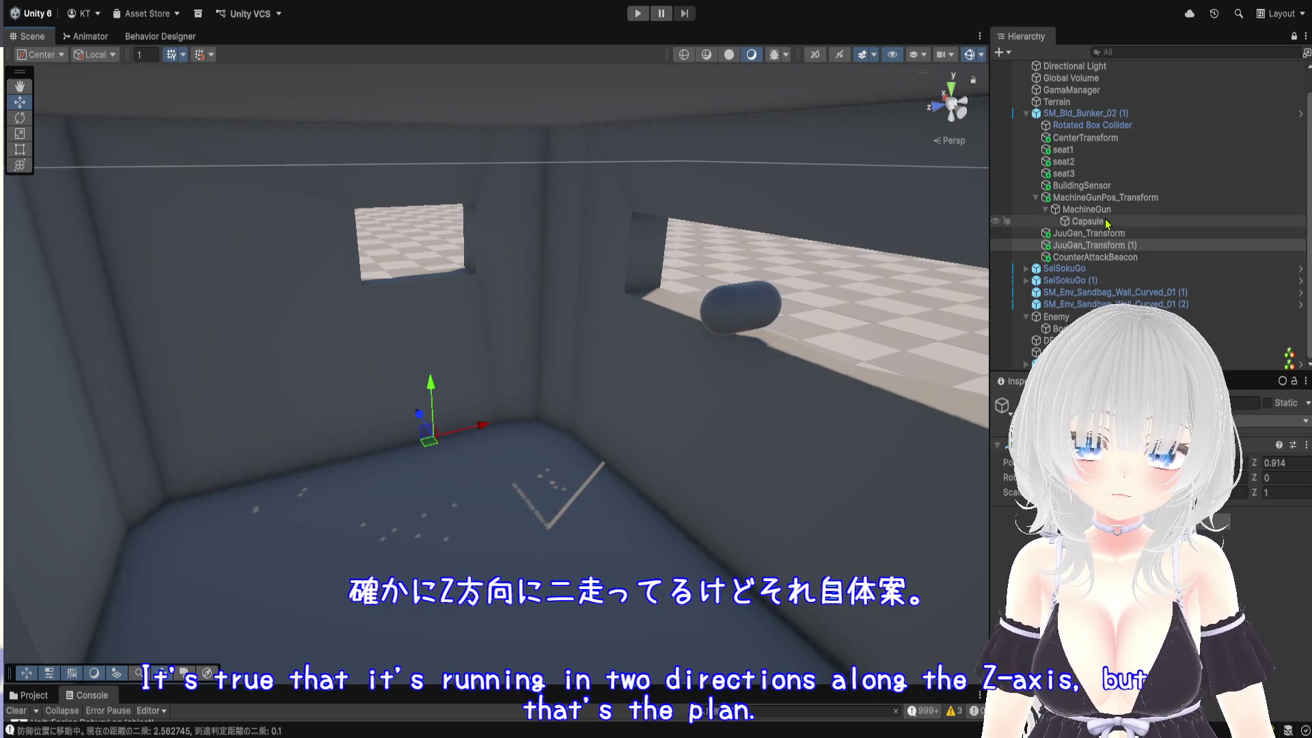
{"action": "left_click", "coordinate": [1093, 209]}
{"action": "left_click", "coordinate": [1105, 198]}
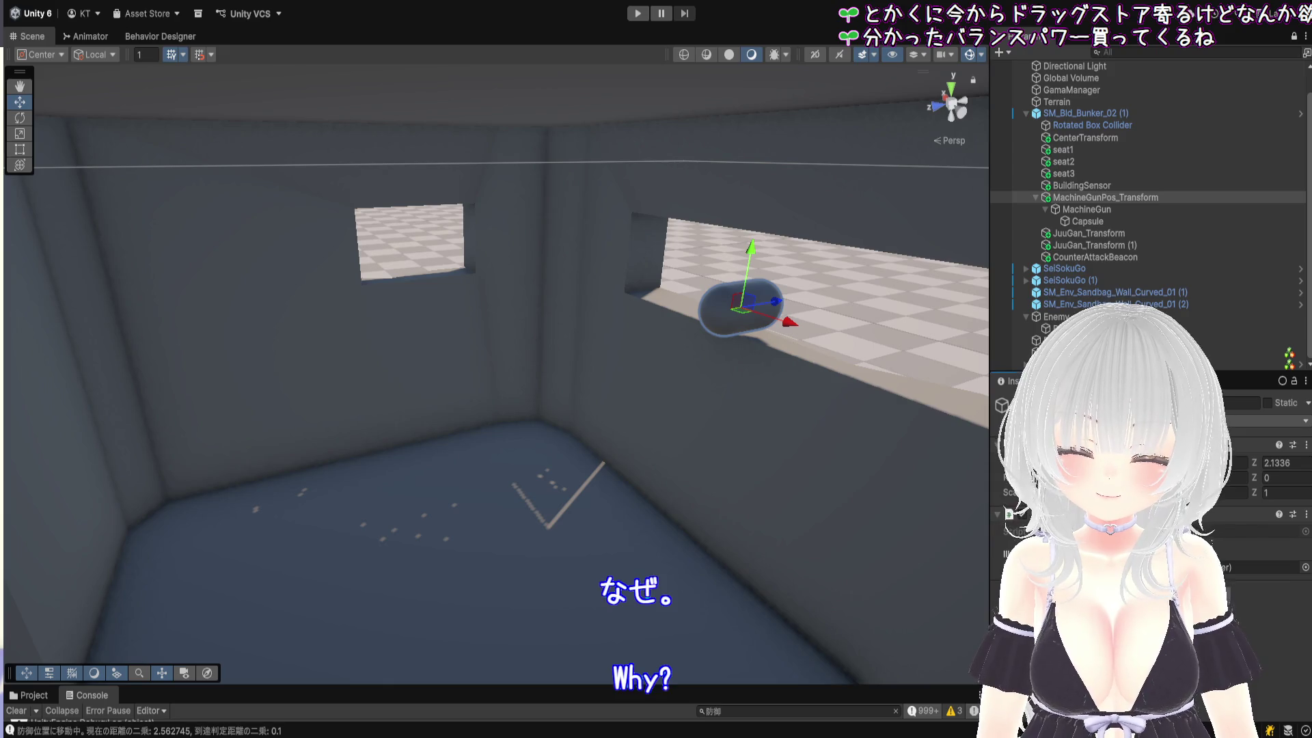
{"action": "left_click", "coordinate": [629, 16]}
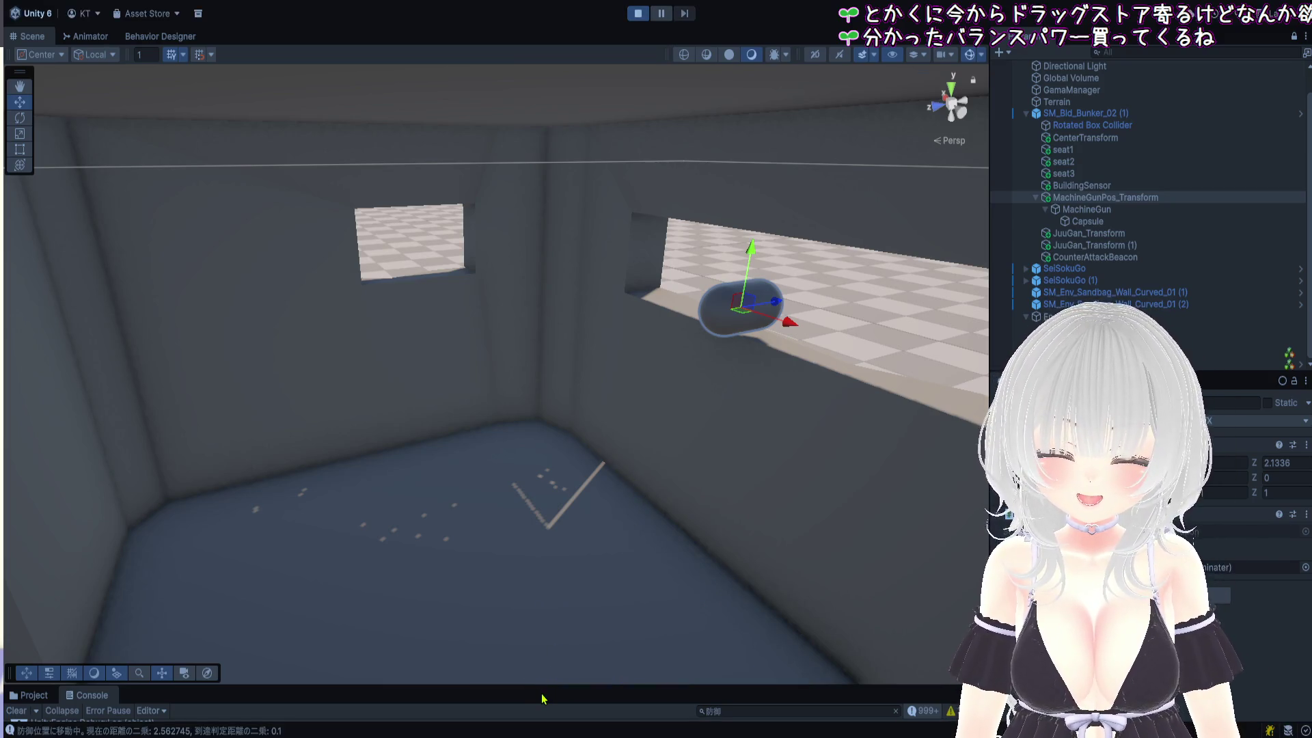
Frame the capsule inside the bunker and enlarge the Console to read the distance logs
{"action": "mouse_move", "coordinate": [597, 616]}
{"action": "left_mouse_down"}
{"action": "mouse_move", "coordinate": [592, 487]}
{"action": "mouse_move", "coordinate": [309, 529]}
{"action": "mouse_move", "coordinate": [346, 498]}
{"action": "mouse_move", "coordinate": [322, 533]}
{"action": "mouse_move", "coordinate": [453, 510]}
{"action": "left_mouse_up"}
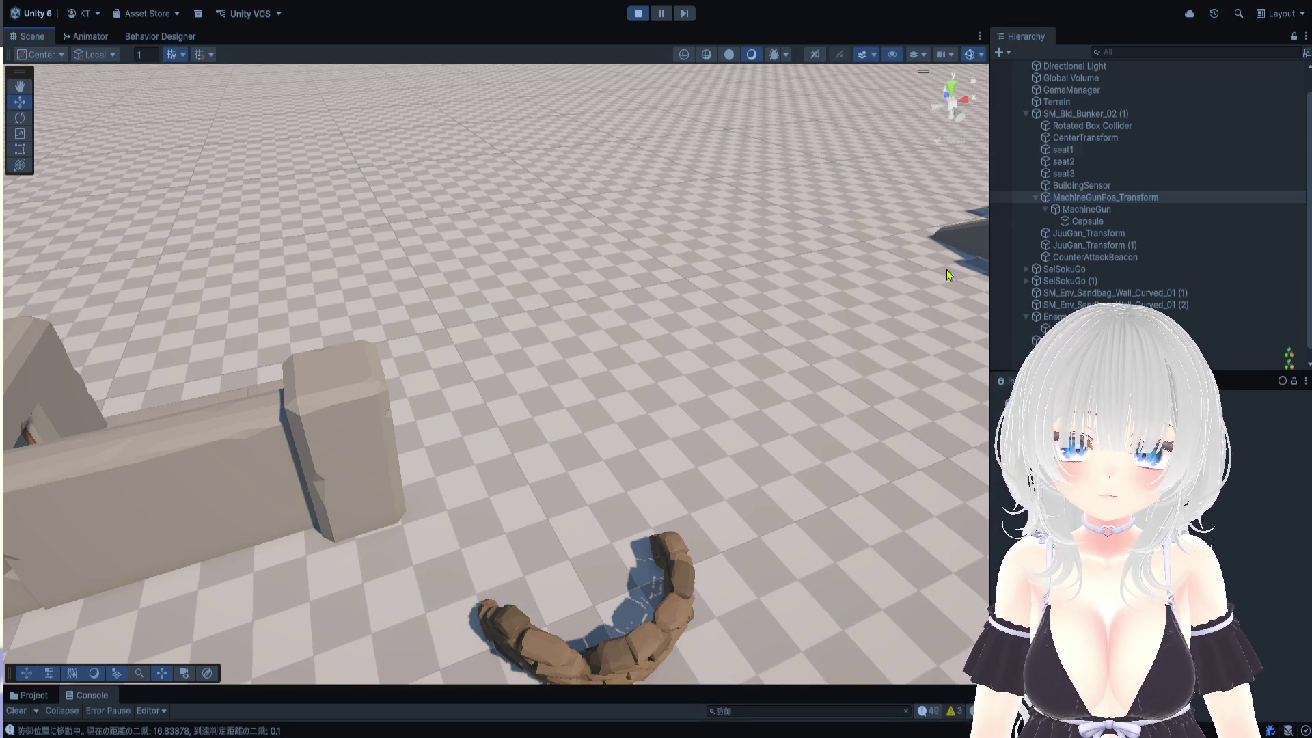
{"action": "key", "text": "f"}
{"action": "mouse_move", "coordinate": [662, 339]}
{"action": "left_mouse_down"}
{"action": "mouse_move", "coordinate": [589, 284]}
{"action": "mouse_move", "coordinate": [621, 343]}
{"action": "mouse_move", "coordinate": [716, 336]}
{"action": "mouse_move", "coordinate": [686, 356]}
{"action": "mouse_move", "coordinate": [728, 372]}
{"action": "mouse_move", "coordinate": [836, 375]}
{"action": "mouse_move", "coordinate": [820, 375]}
{"action": "left_mouse_up"}
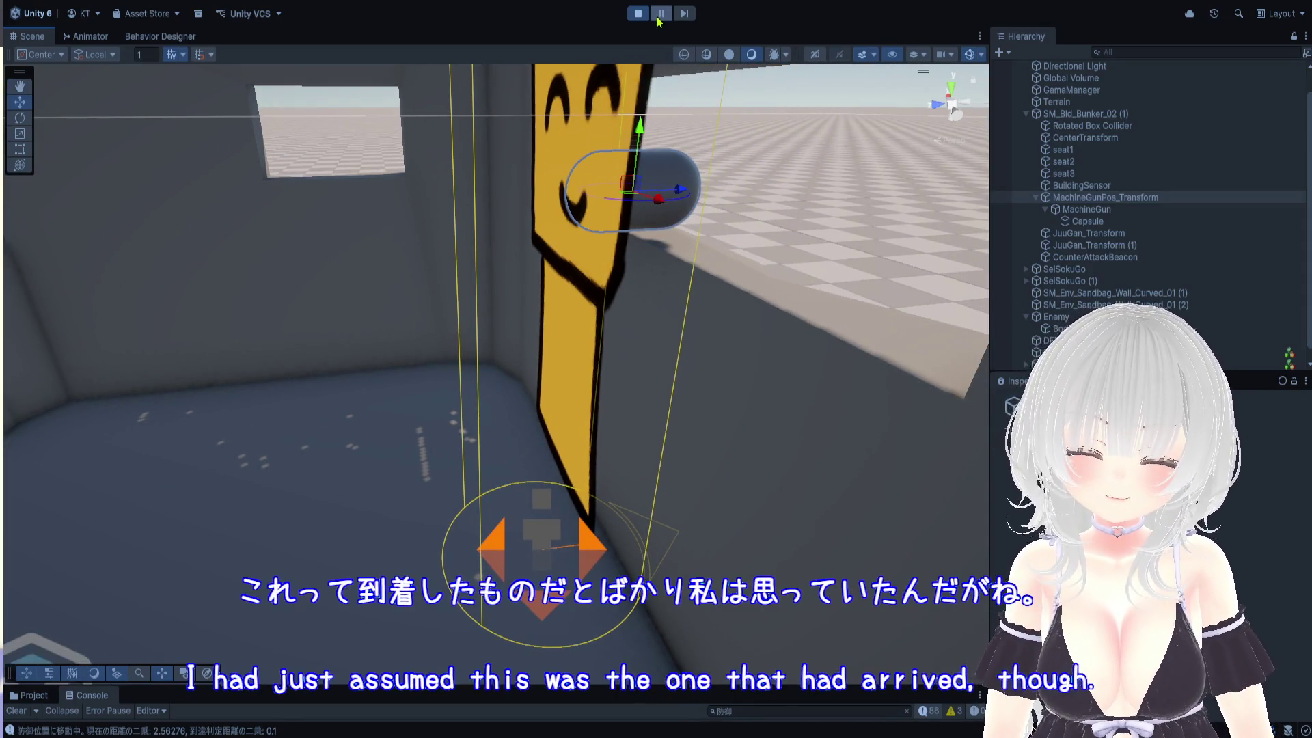
{"action": "left_click_drag", "start_coordinate": [607, 686], "coordinate": [547, 142]}
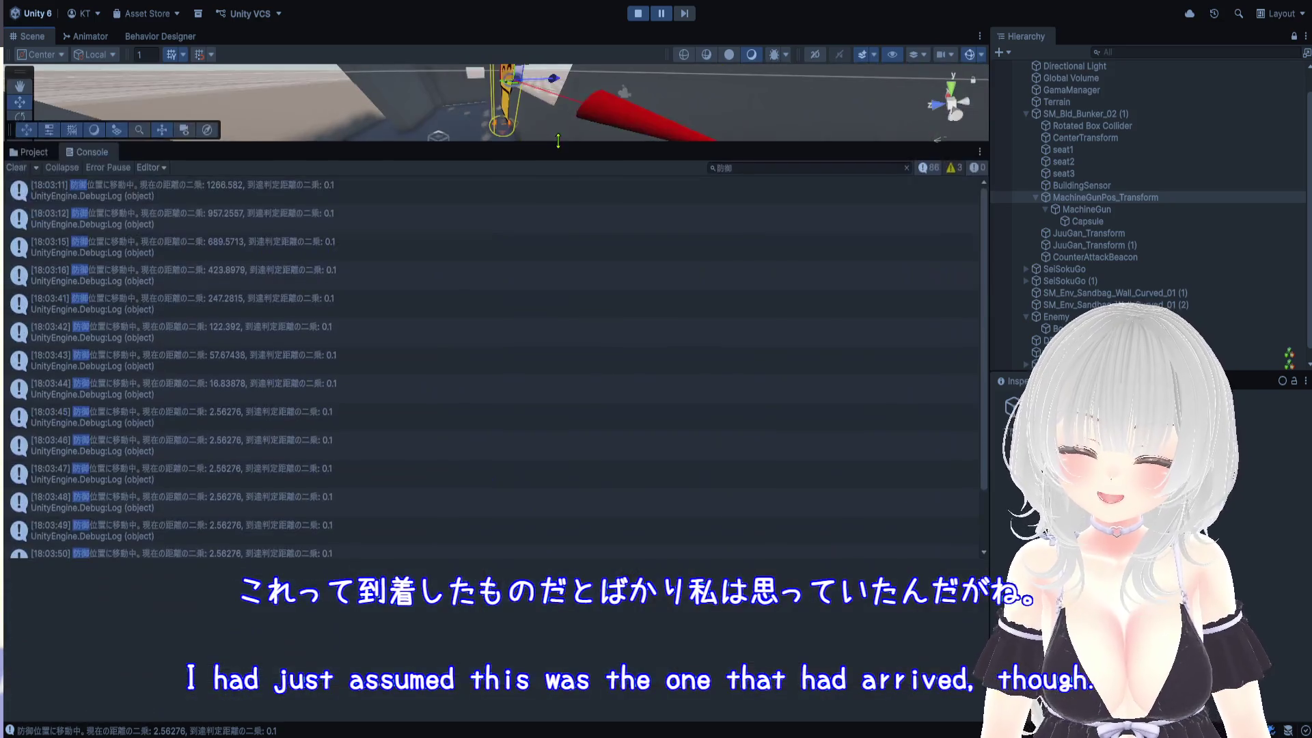
Open the 18:03:52 distance log and the one before, showing squared distance 2.56276 vs threshold 0.1
{"action": "left_click", "coordinate": [327, 550]}
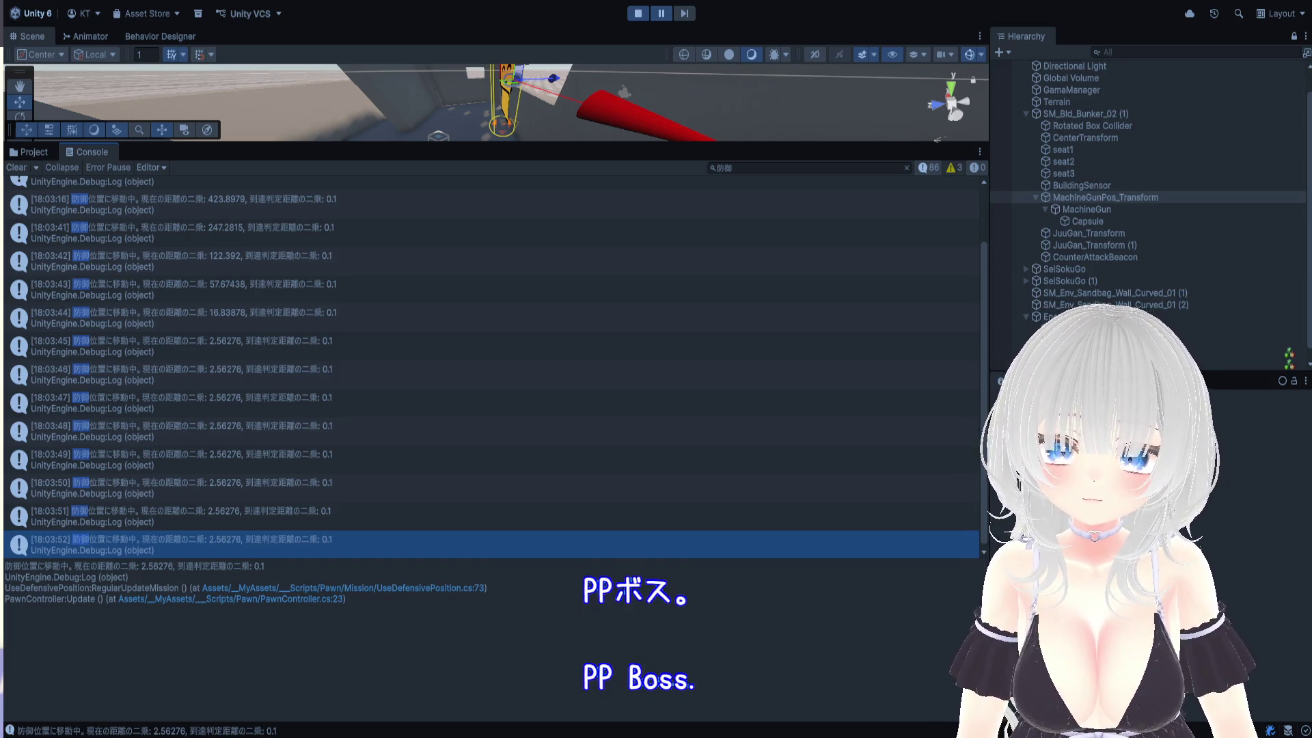
{"action": "left_click", "coordinate": [321, 523]}
{"action": "left_click", "coordinate": [331, 550]}
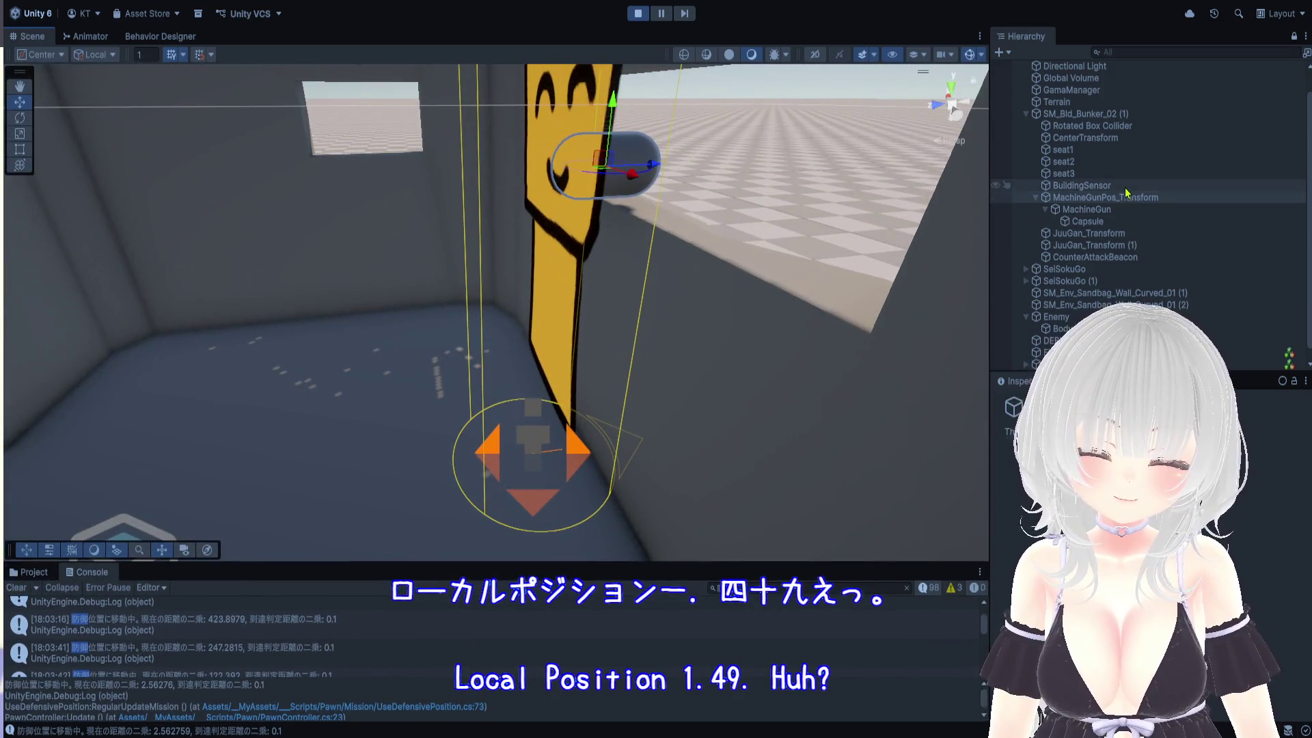
Compare MachineGunPos_Transform, BuildingSensor and MachineGun positions while the game runs
{"action": "left_click", "coordinate": [1129, 198]}
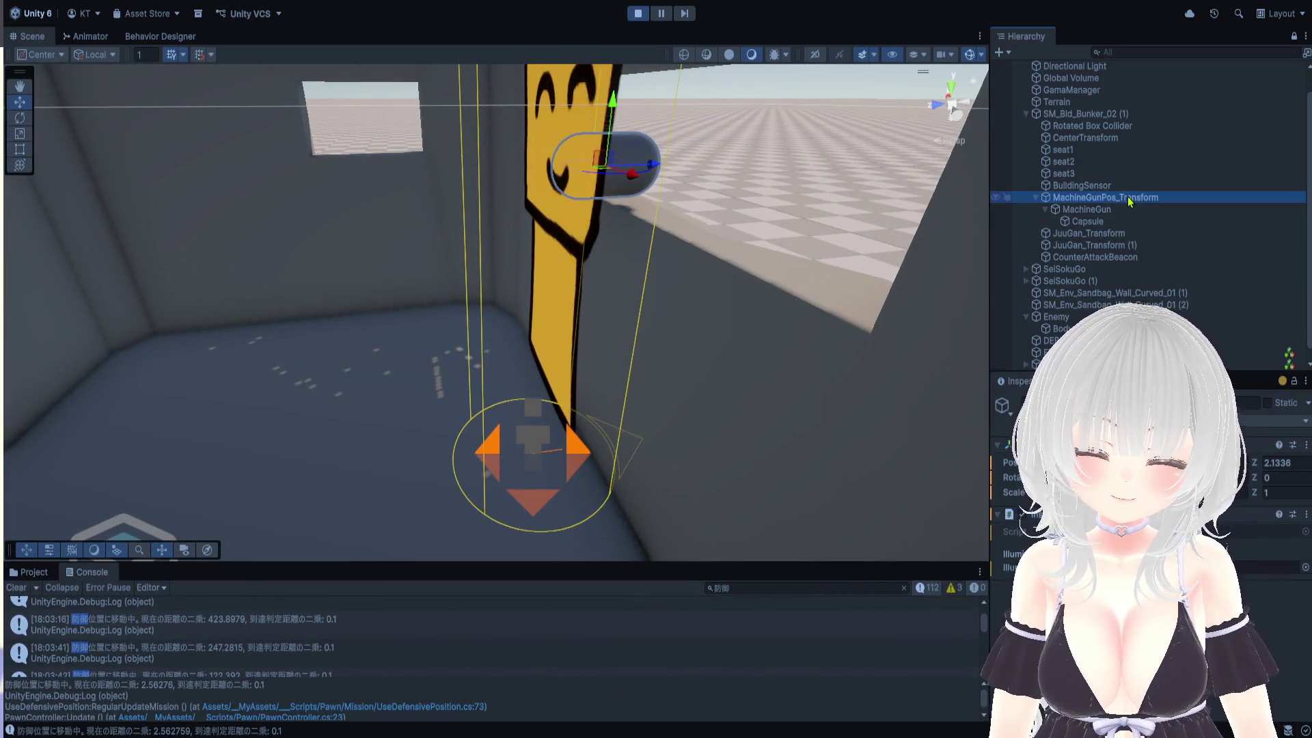
{"action": "left_click", "coordinate": [1127, 187]}
{"action": "left_click", "coordinate": [1129, 198]}
{"action": "left_click", "coordinate": [1126, 186]}
{"action": "left_click", "coordinate": [1127, 198]}
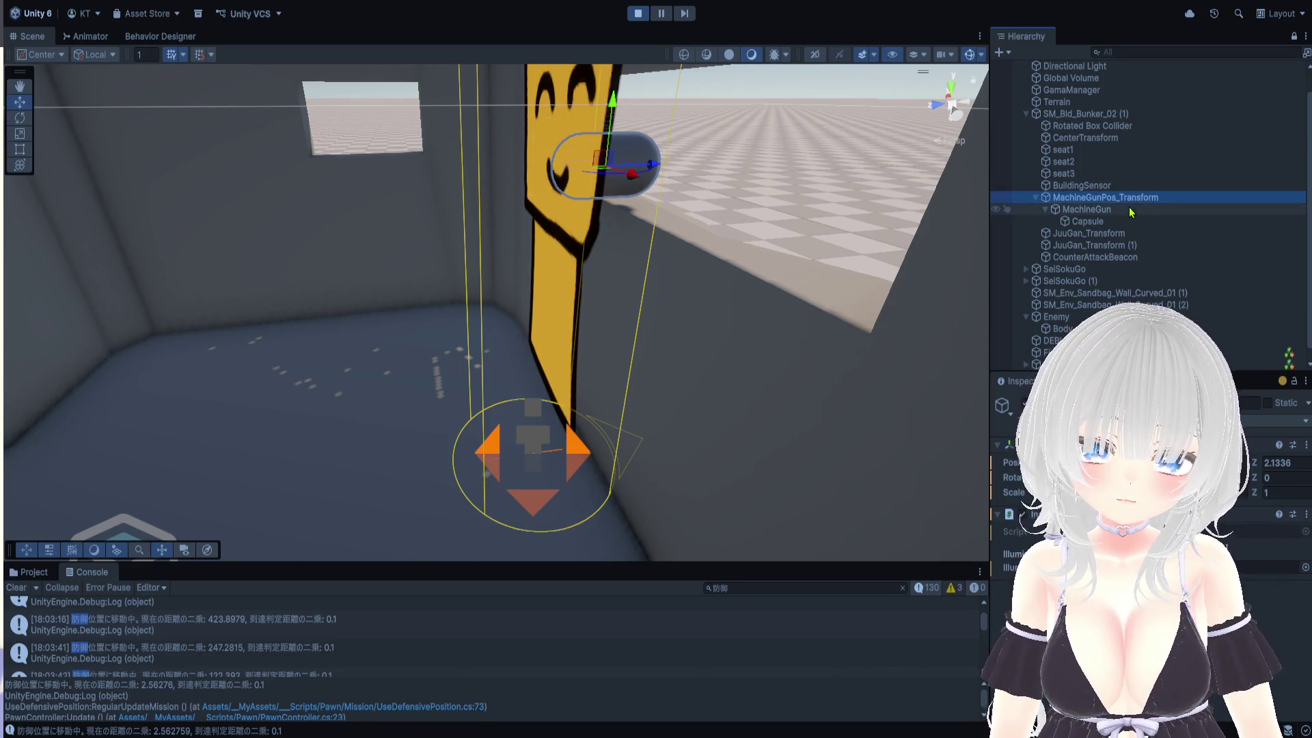
{"action": "left_click", "coordinate": [1130, 210]}
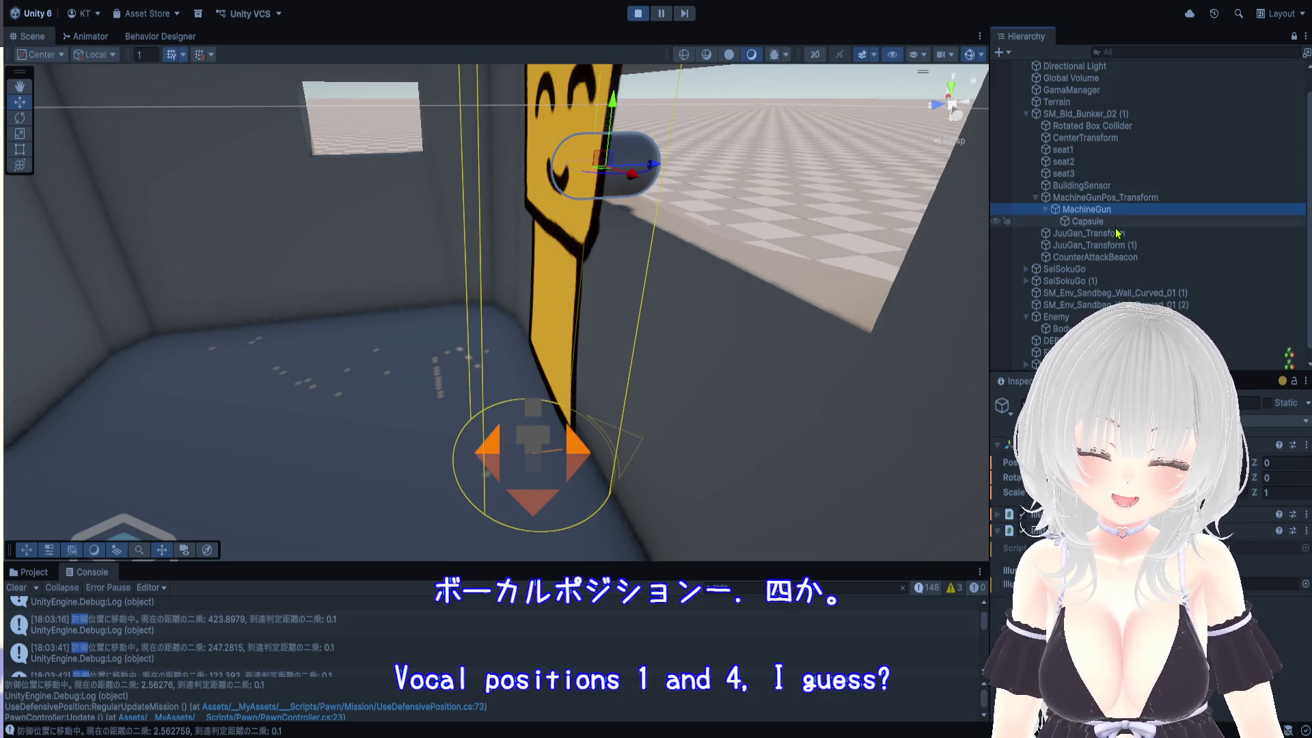
Stop Play mode, recheck the machine-gun transforms, and select SM_Bld_Bunker_02 (1)
{"action": "left_click", "coordinate": [639, 19]}
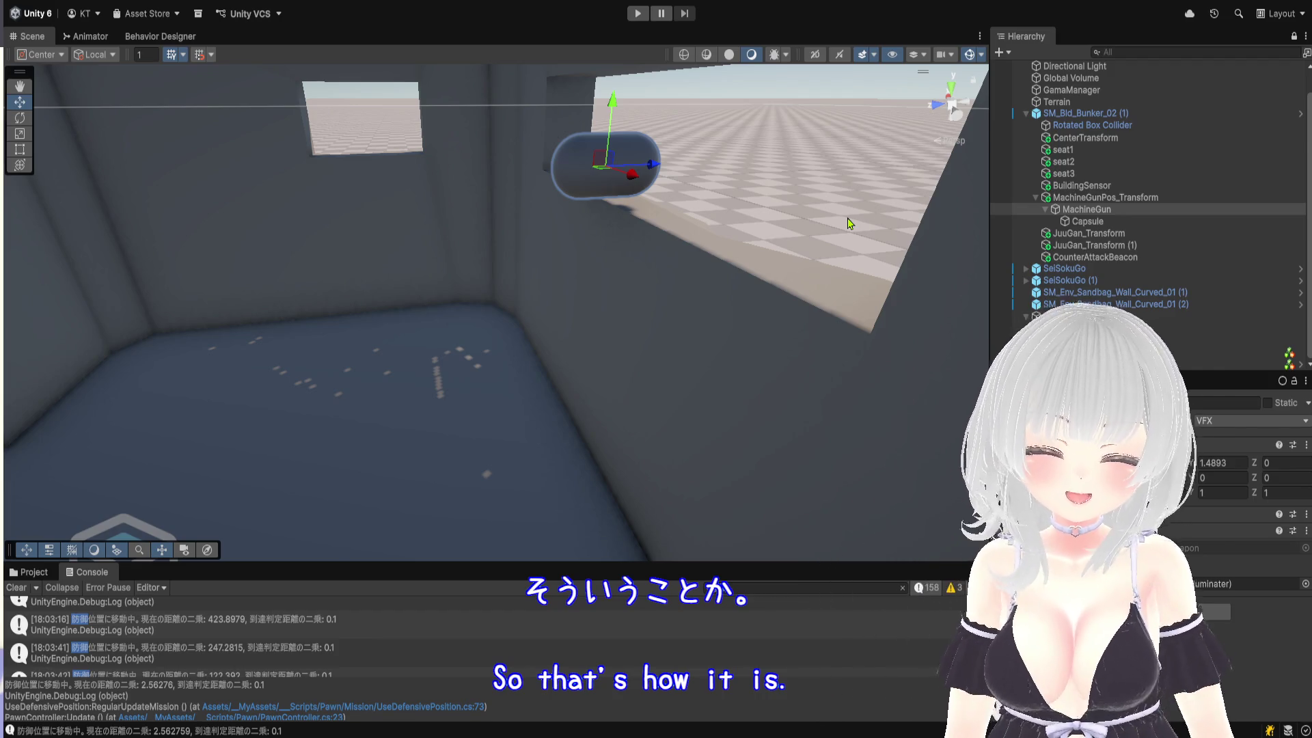
{"action": "left_click", "coordinate": [1124, 211]}
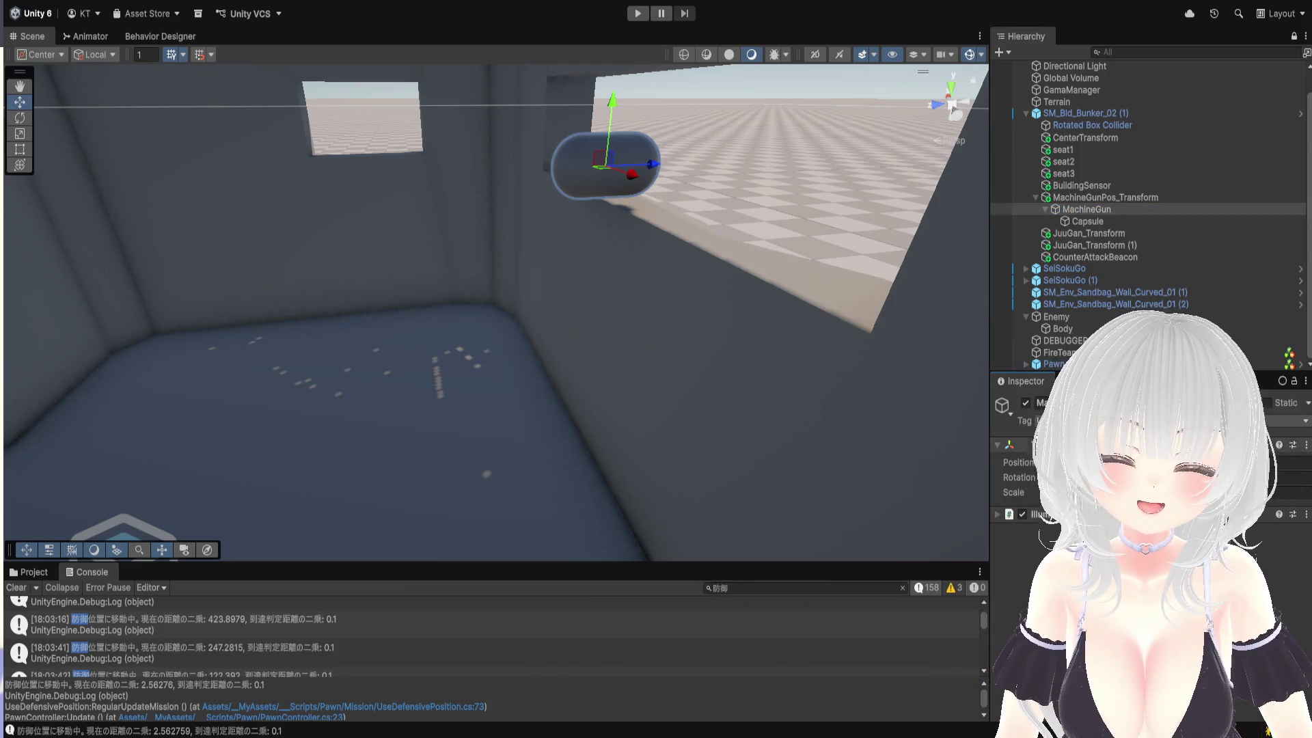
{"action": "left_click", "coordinate": [1097, 223]}
{"action": "left_click", "coordinate": [1097, 212]}
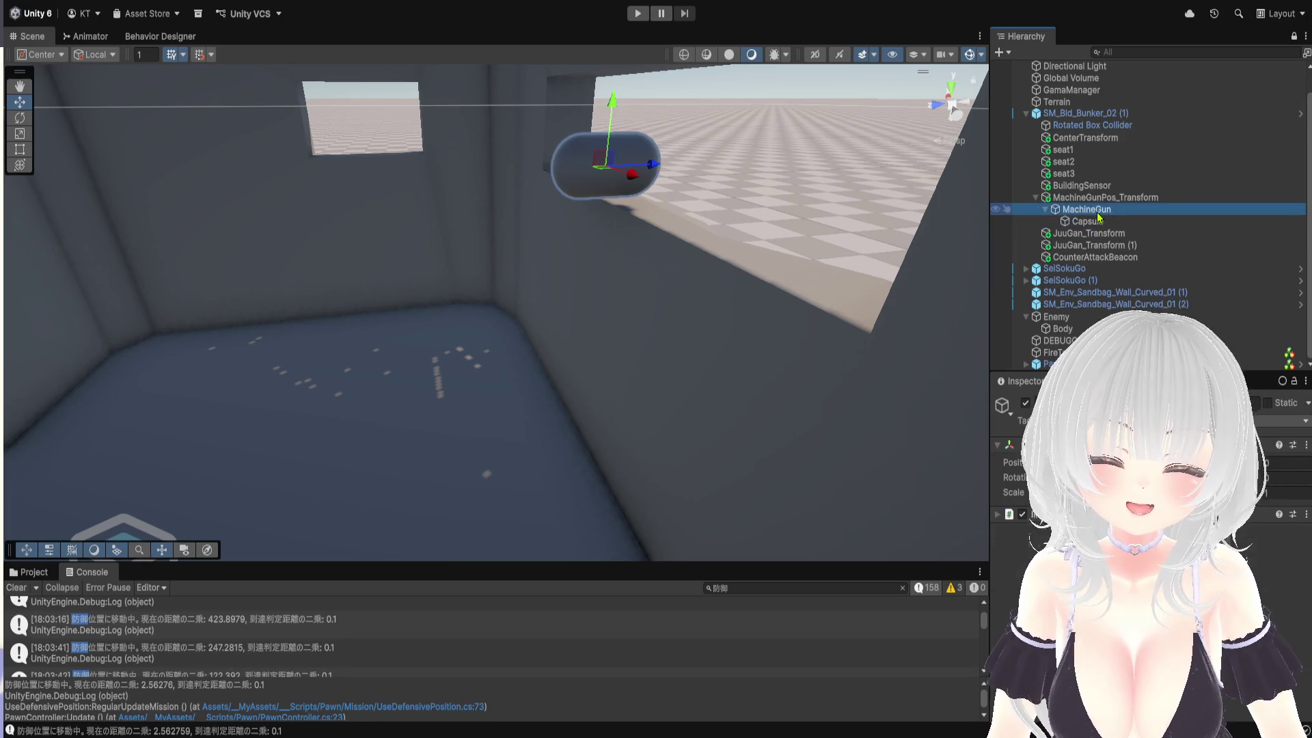
{"action": "left_click", "coordinate": [1096, 198]}
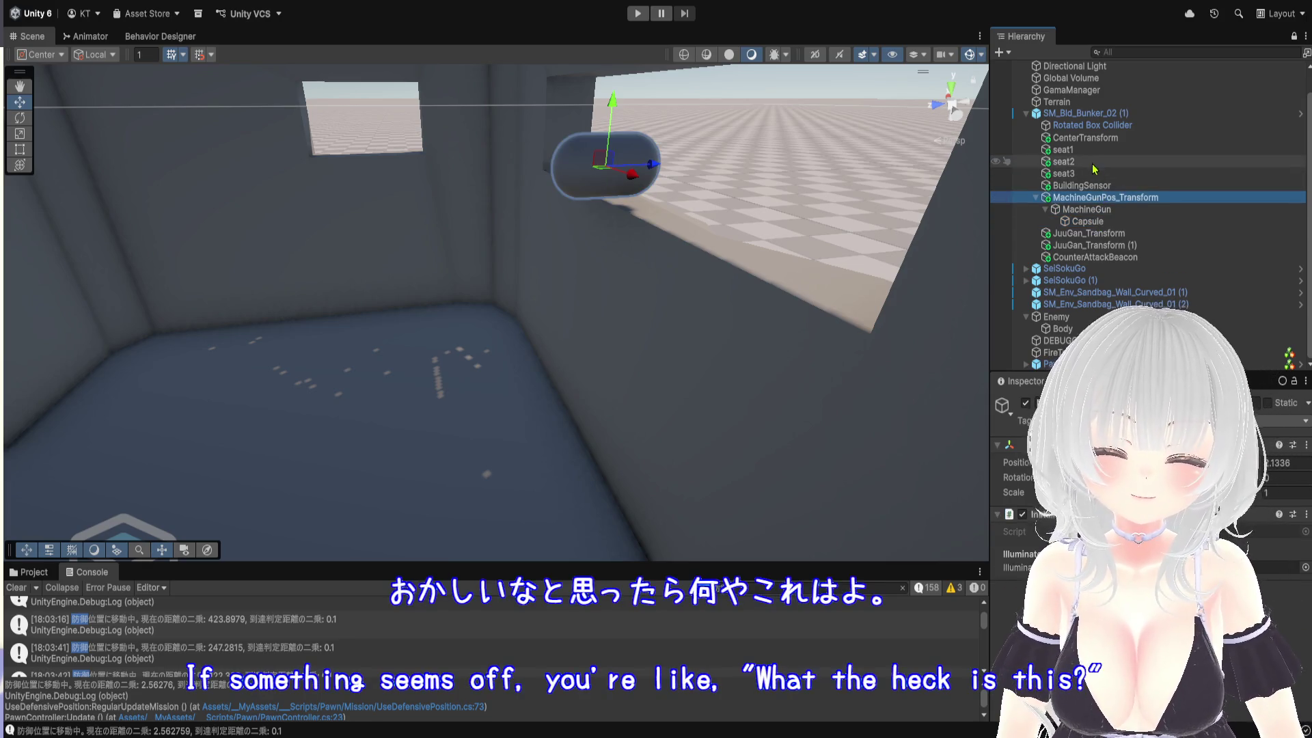
{"action": "left_click", "coordinate": [1083, 113]}
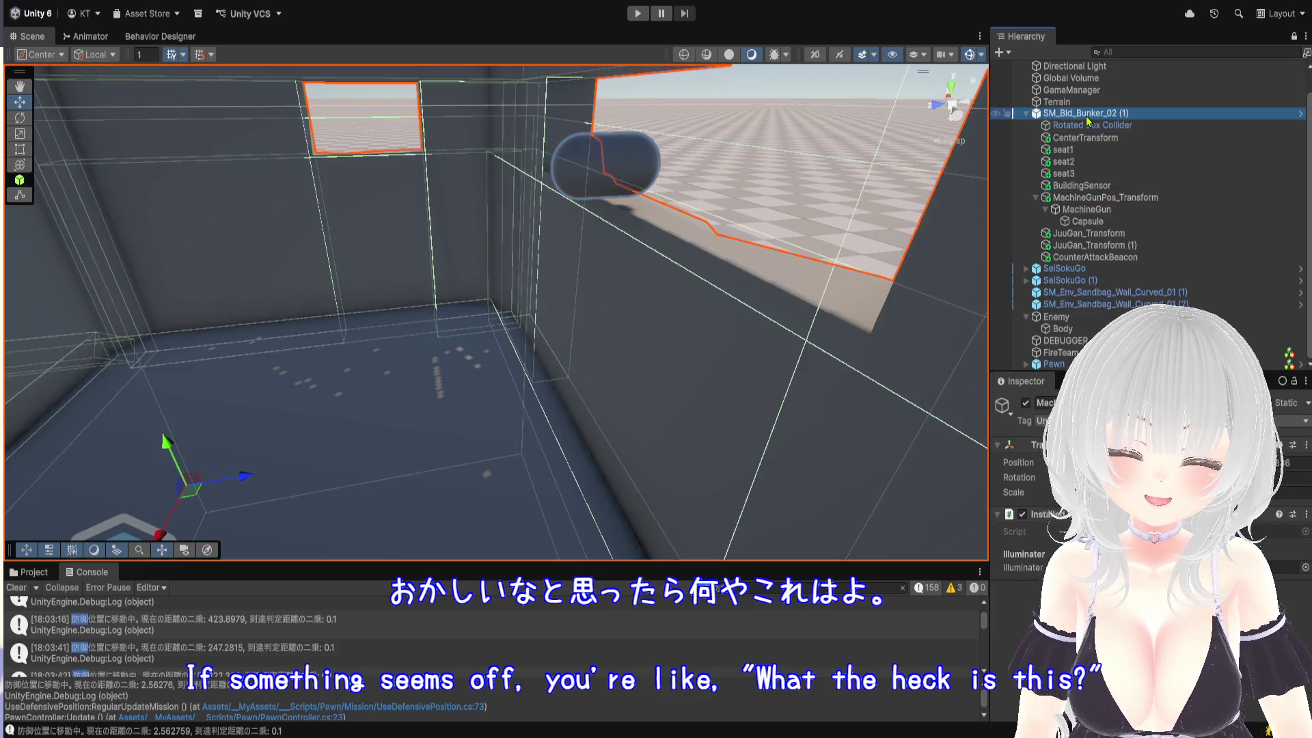
Reselect the bunker and ping the objects in its gun-position list Elements 0 and 1
{"action": "scroll", "coordinate": [1035, 519], "scroll_direction": "down", "scroll_amount": 2}
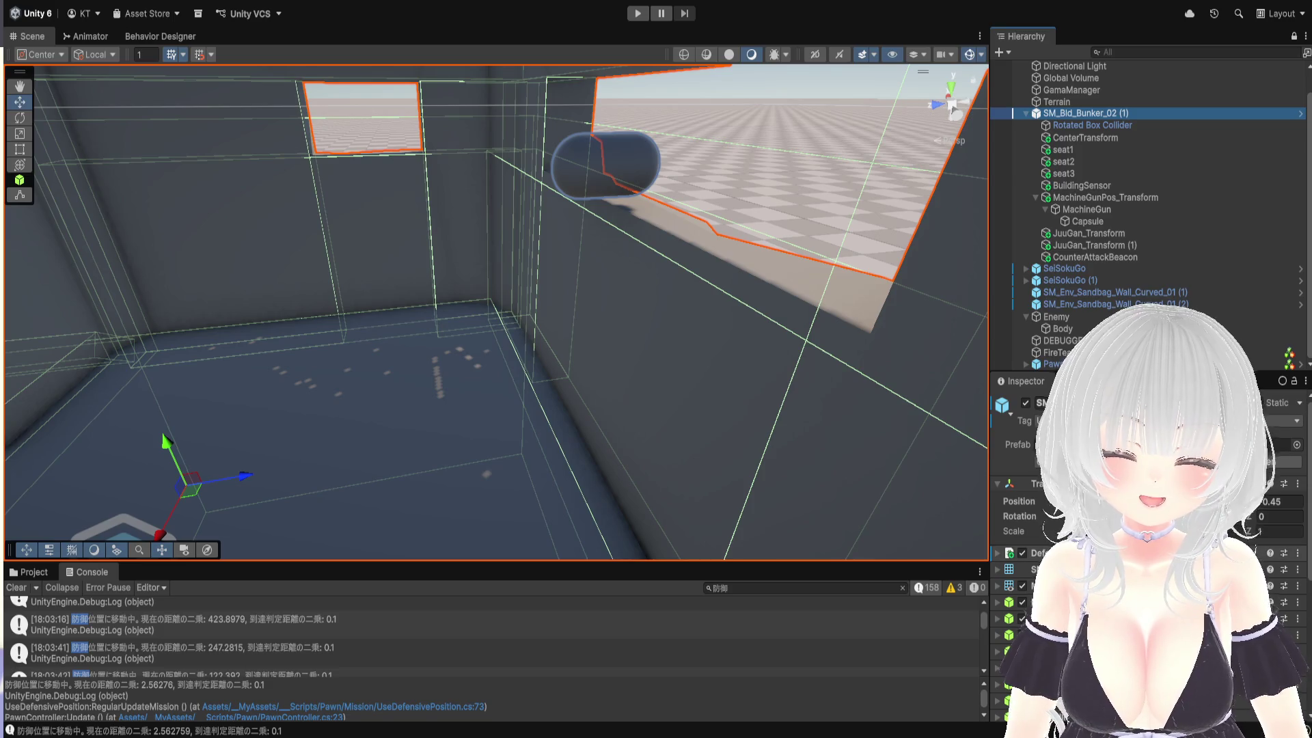
{"action": "scroll", "coordinate": [1035, 519], "scroll_direction": "up", "scroll_amount": 2}
{"action": "scroll", "coordinate": [1035, 519], "scroll_direction": "down", "scroll_amount": 7}
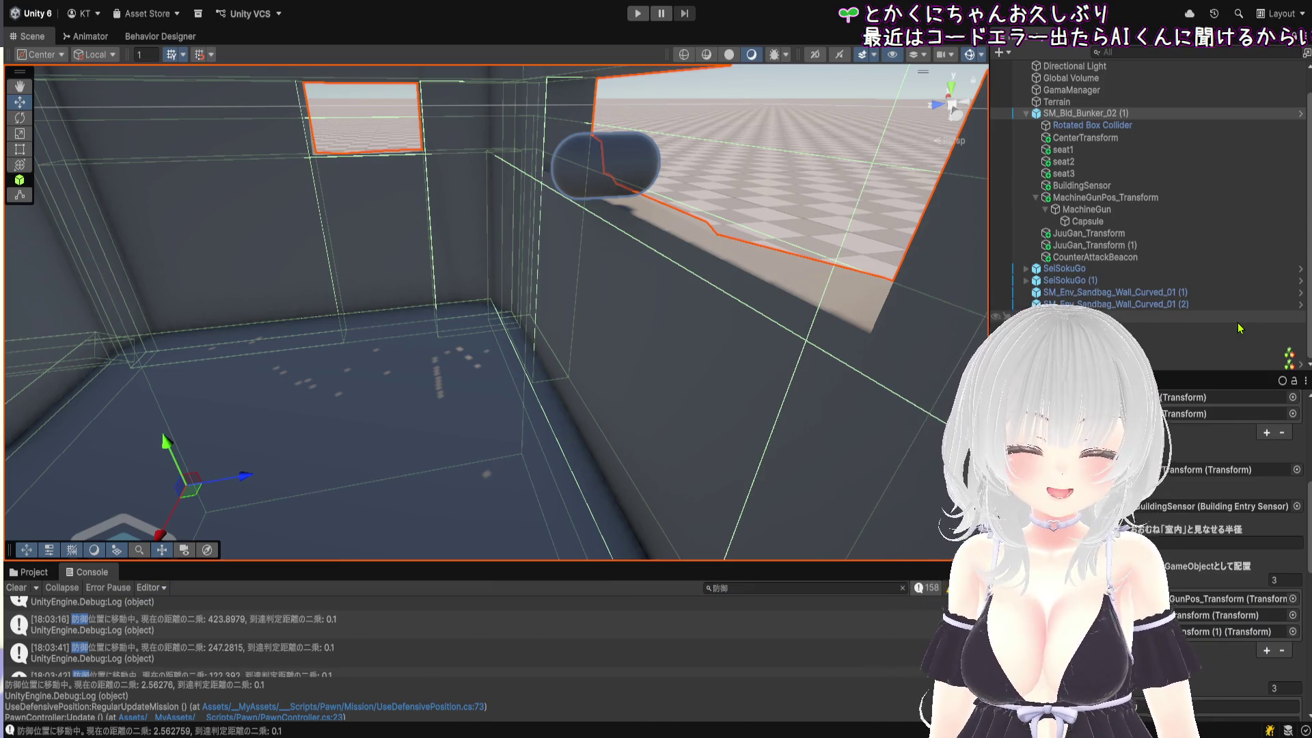
{"action": "left_click", "coordinate": [1112, 197]}
{"action": "left_click_drag", "start_coordinate": [1093, 233], "coordinate": [1119, 204]}
{"action": "left_click", "coordinate": [1119, 204]}
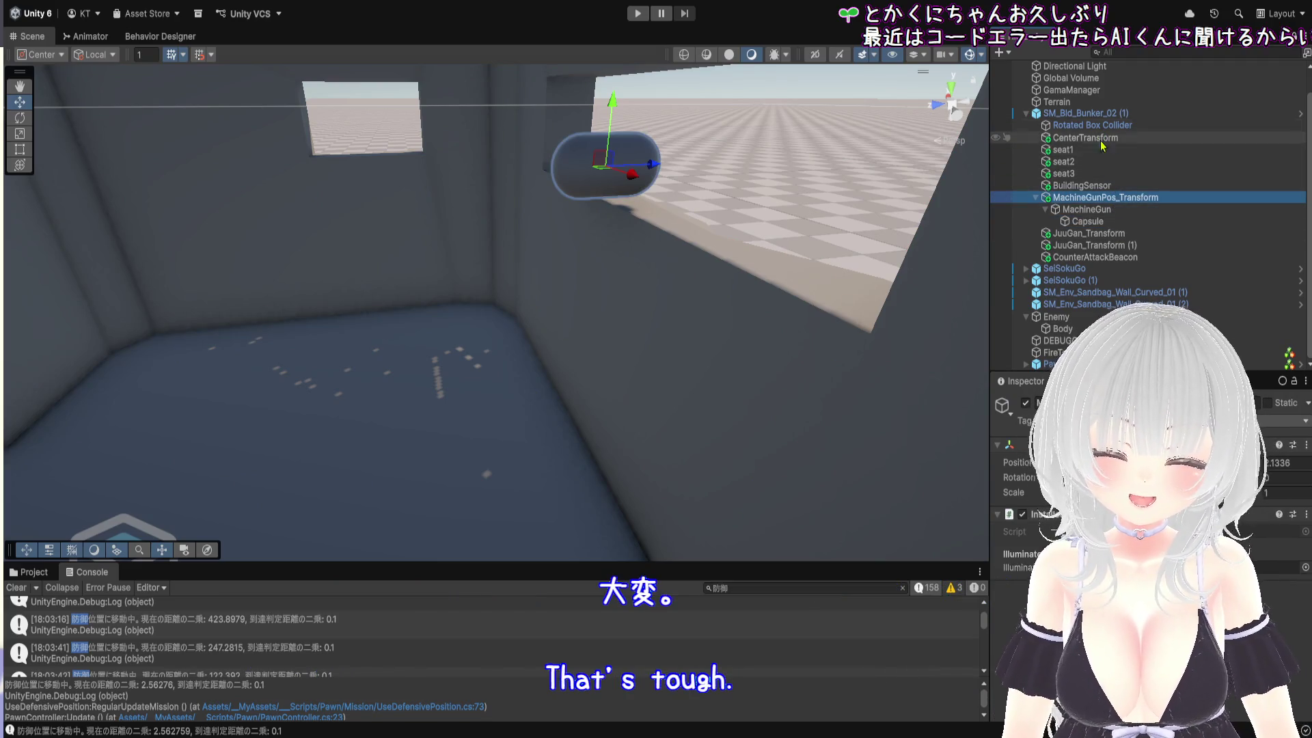
{"action": "left_click", "coordinate": [1093, 114]}
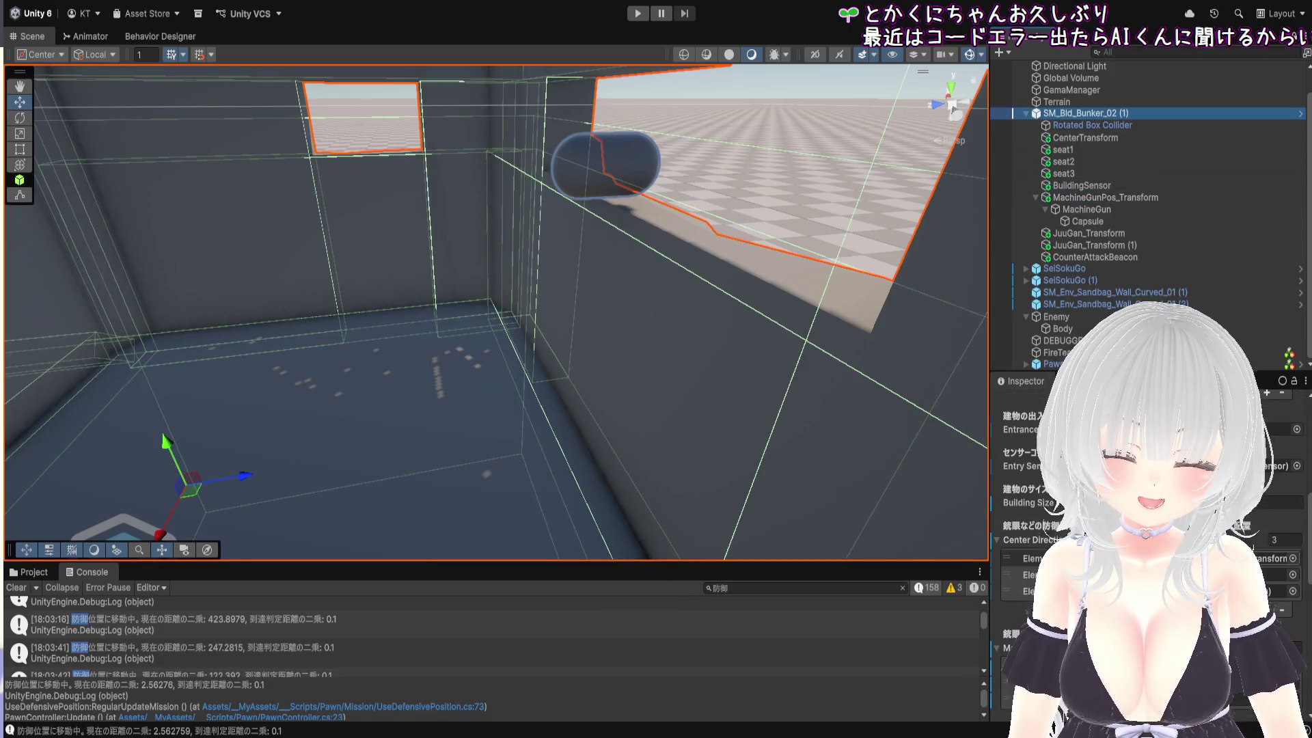
{"action": "left_click", "coordinate": [1274, 558]}
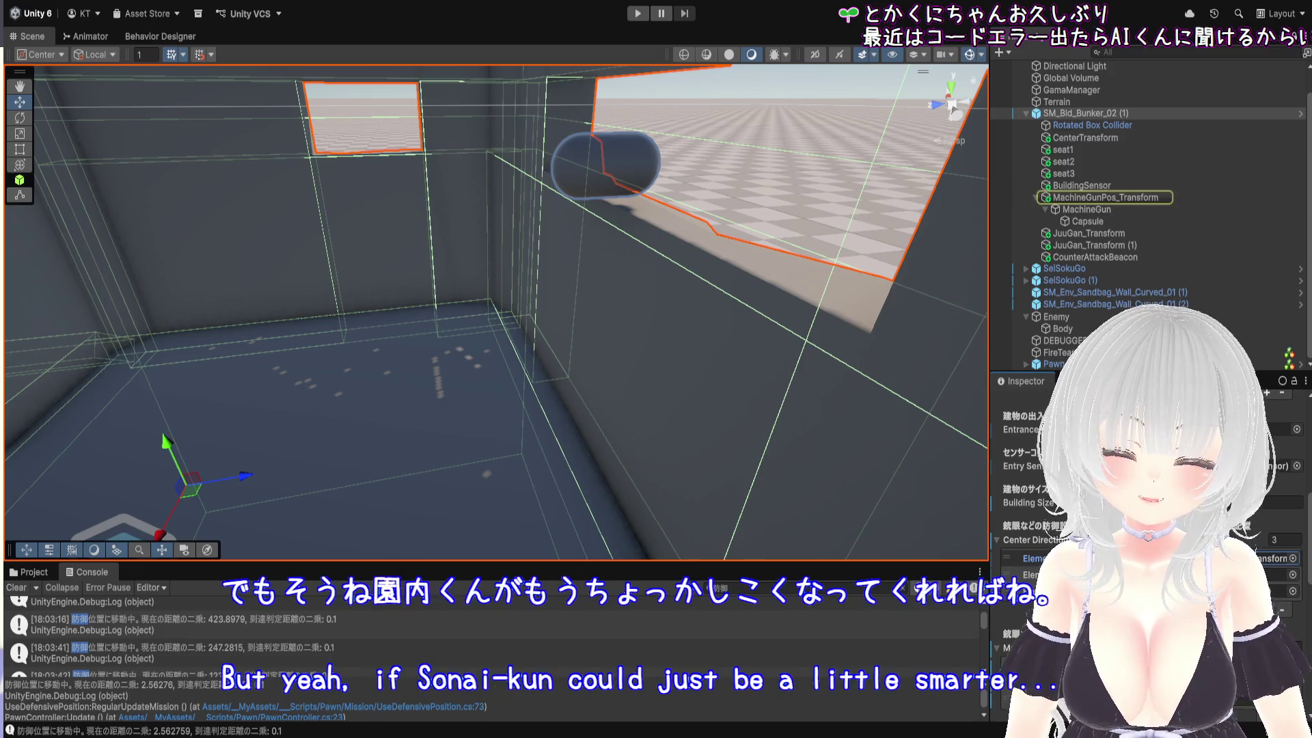
{"action": "left_click", "coordinate": [1274, 575]}
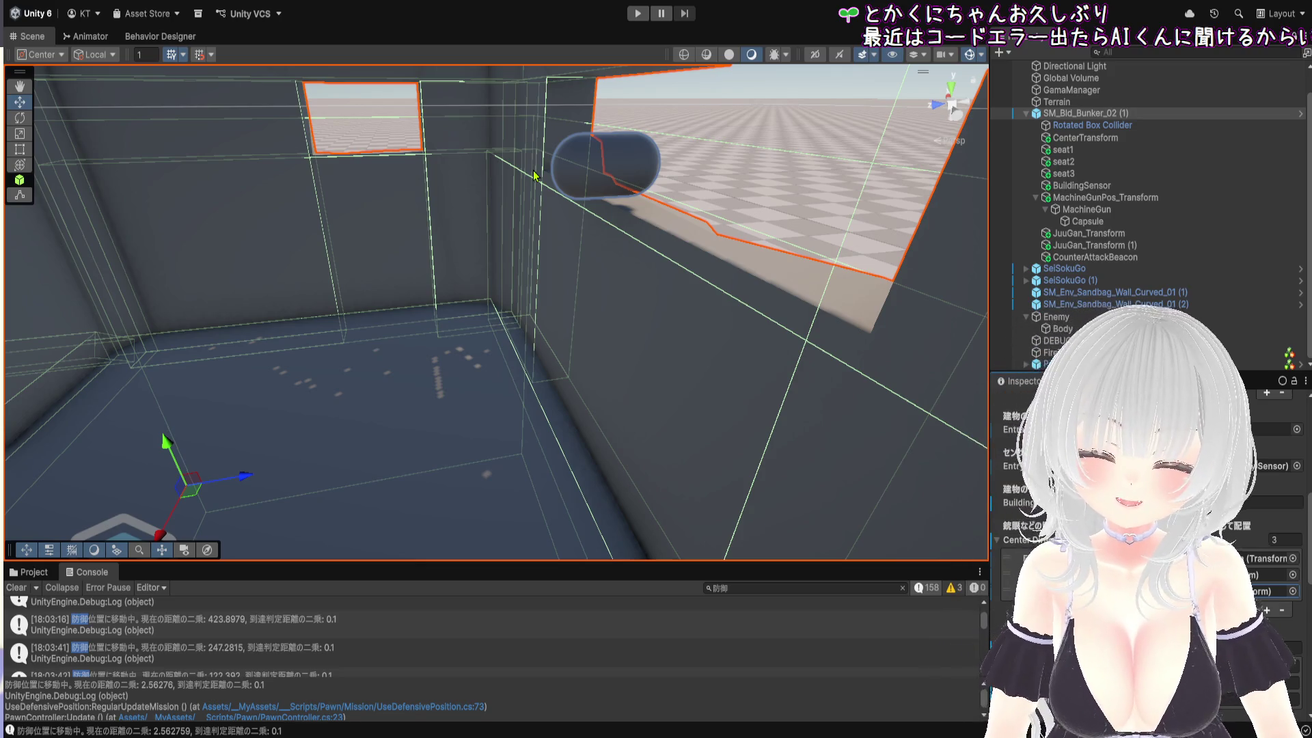
Frame the whole bunker, deselect it, orbit to show the horizon and start Play mode
{"action": "key", "text": "f"}
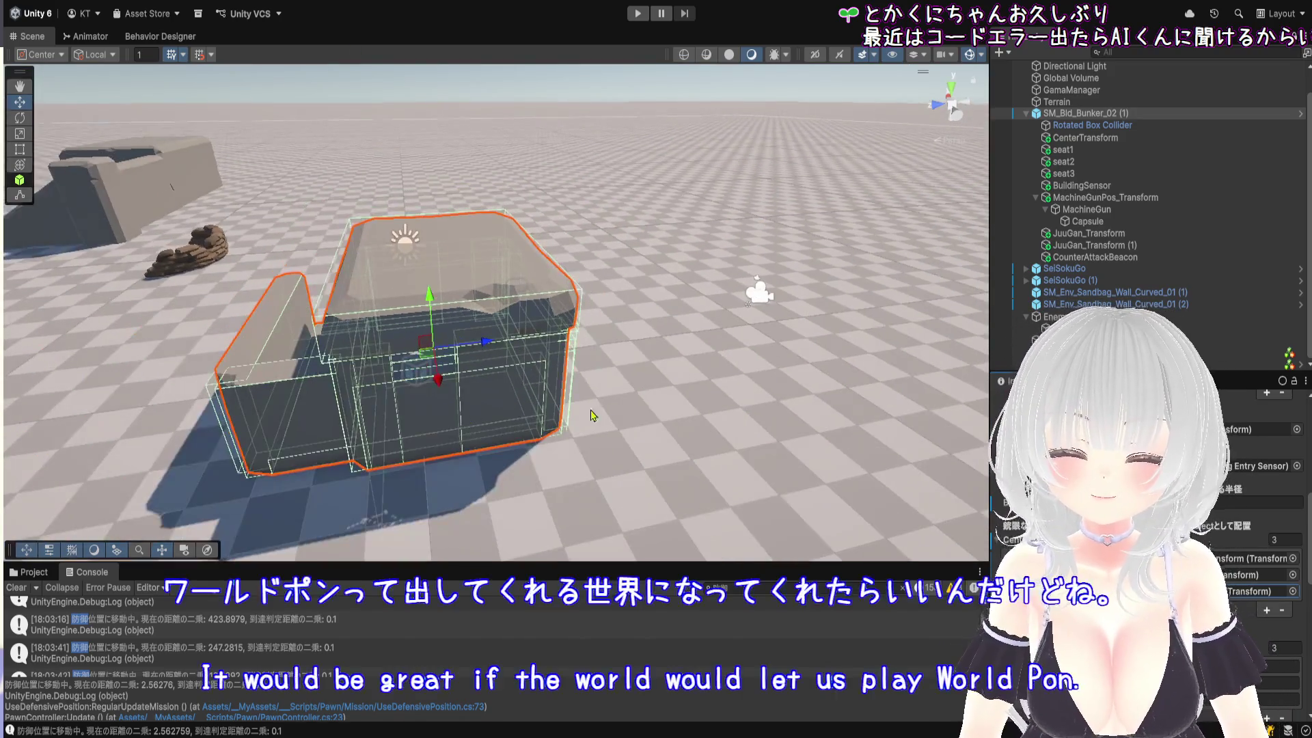
{"action": "left_click", "coordinate": [676, 412]}
{"action": "left_click_drag", "start_coordinate": [661, 401], "coordinate": [644, 345]}
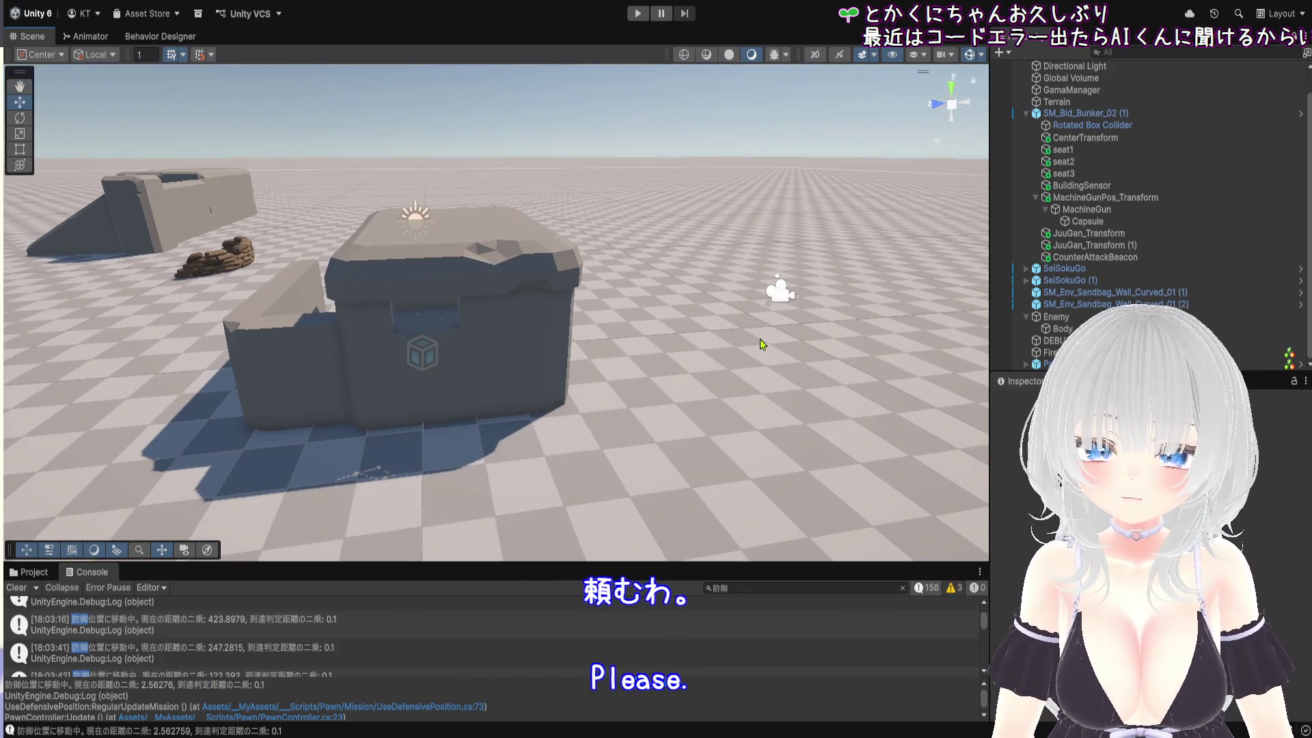
{"action": "left_click", "coordinate": [639, 13]}
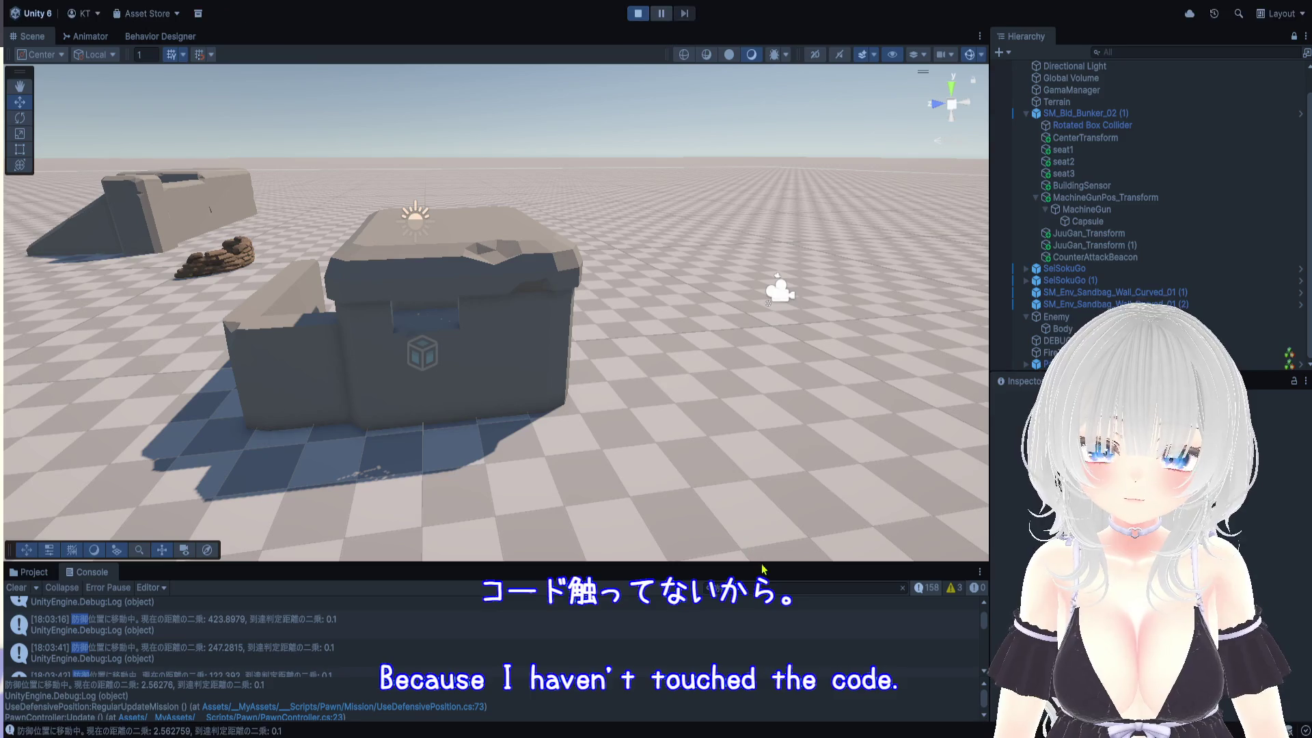
Bring the Scene view toward the bunker and enlarge the Console to read the defensive-position logs
{"action": "scroll", "coordinate": [741, 469], "scroll_direction": "down", "scroll_amount": 5}
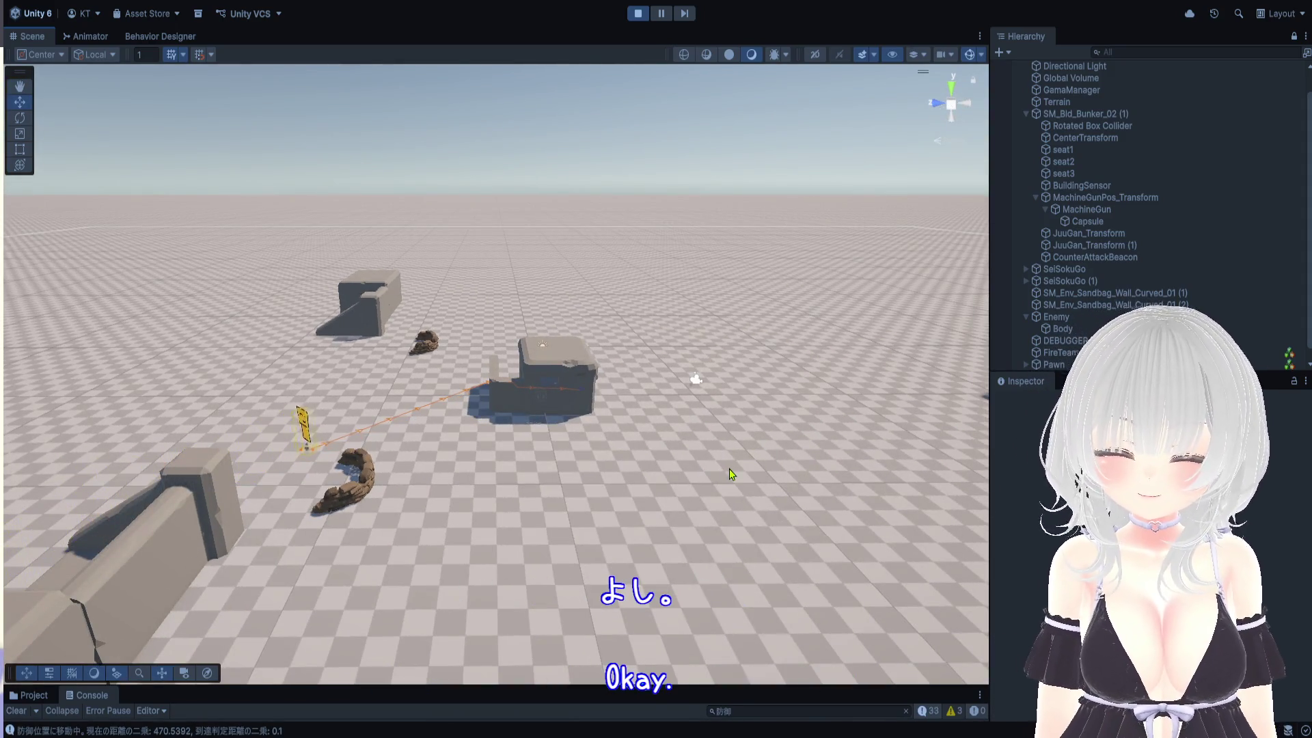
{"action": "mouse_move", "coordinate": [724, 496]}
{"action": "left_mouse_down"}
{"action": "mouse_move", "coordinate": [704, 388]}
{"action": "mouse_move", "coordinate": [523, 409]}
{"action": "mouse_move", "coordinate": [626, 385]}
{"action": "mouse_move", "coordinate": [605, 437]}
{"action": "left_mouse_up"}
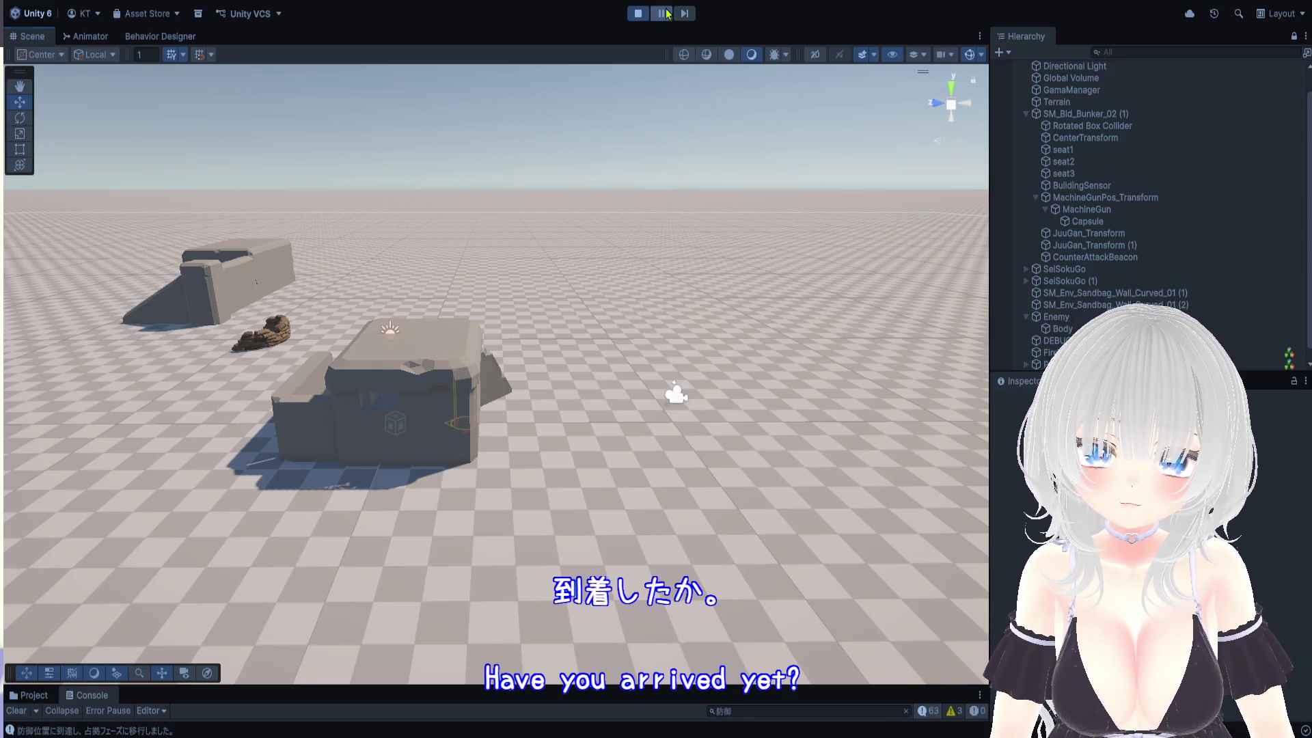
{"action": "left_click_drag", "start_coordinate": [814, 686], "coordinate": [797, 335]}
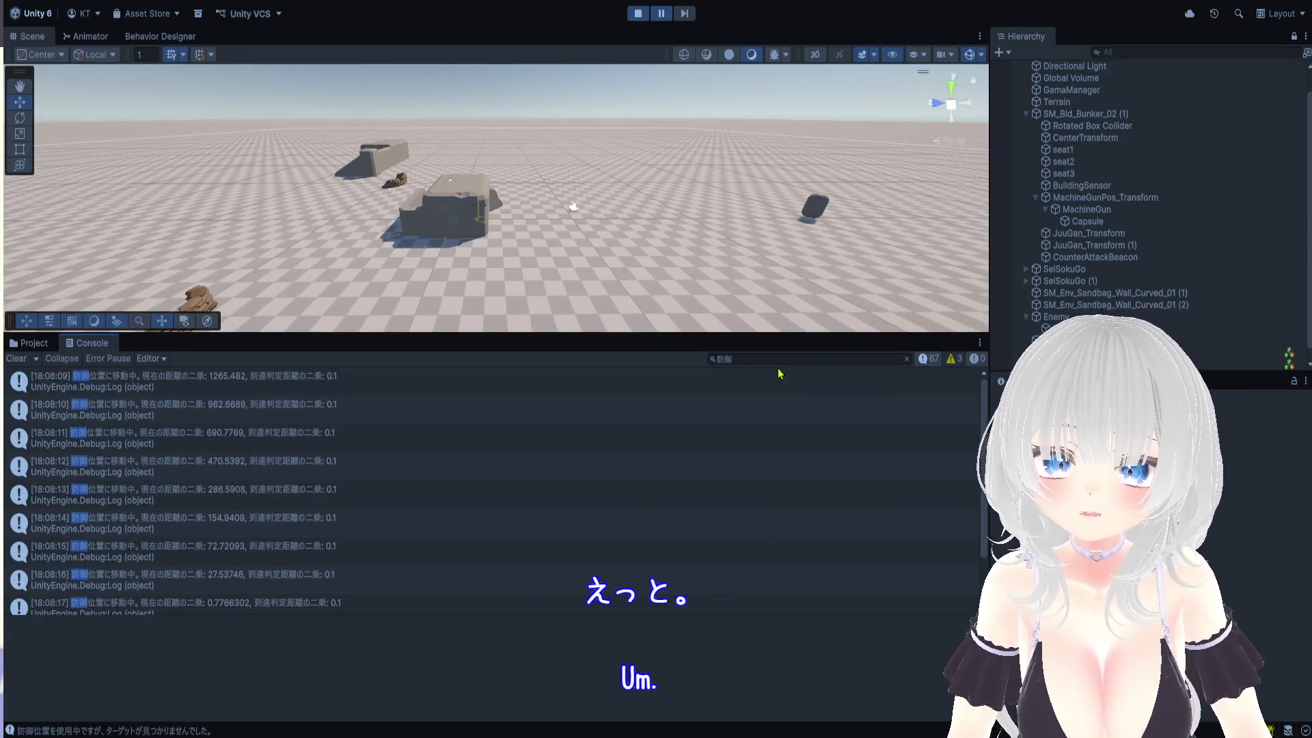
Inspect the latest no-target-found log, then select the enemy capsule and start moving it toward the bunker
{"action": "scroll", "coordinate": [523, 491], "scroll_direction": "down", "scroll_amount": 2}
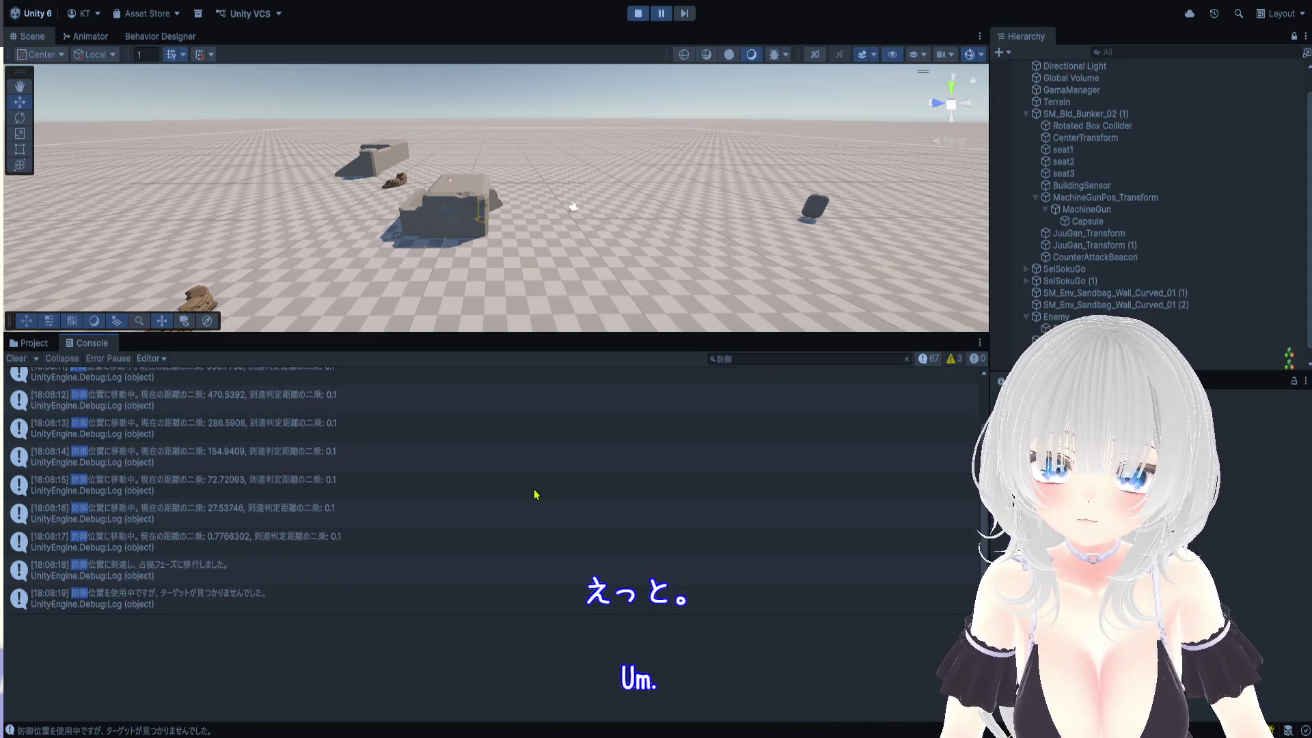
{"action": "left_click", "coordinate": [237, 607]}
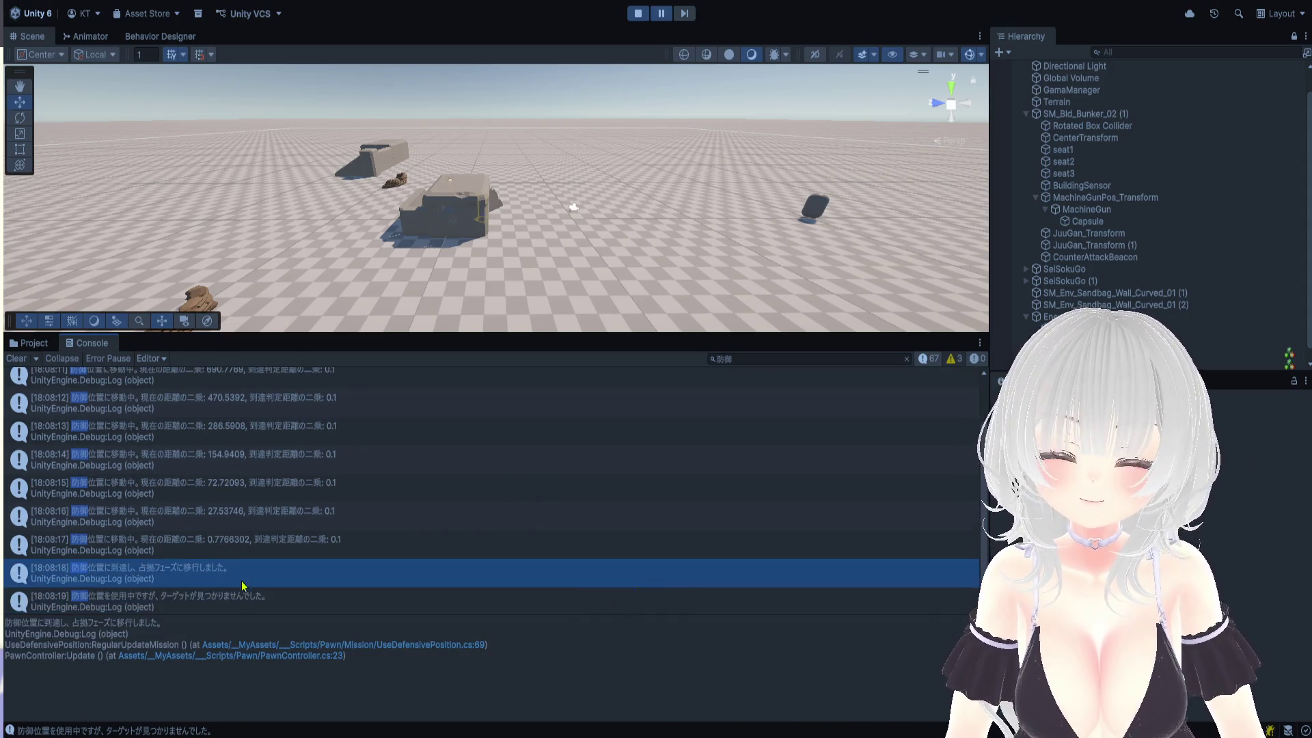
{"action": "left_click", "coordinate": [812, 226]}
{"action": "left_click_drag", "start_coordinate": [786, 214], "coordinate": [723, 219]}
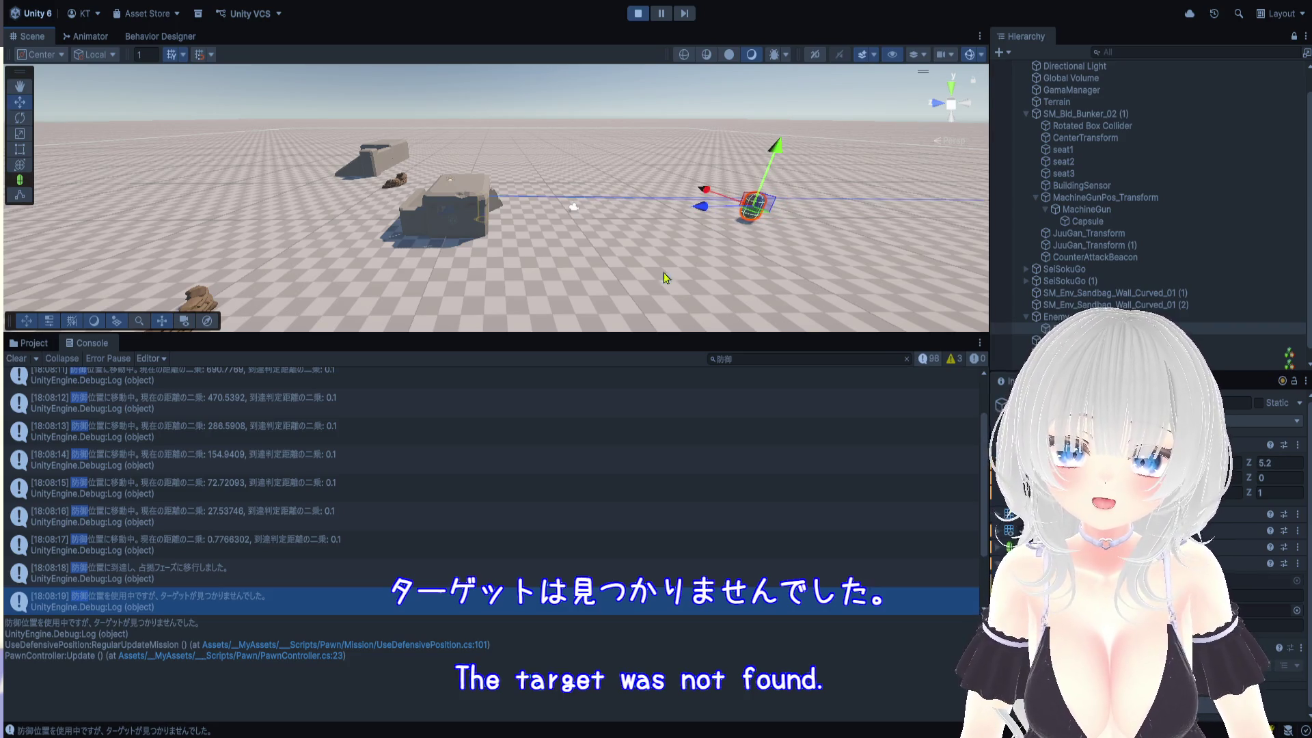
{"action": "mouse_move", "coordinate": [624, 287]}
{"action": "left_mouse_down"}
{"action": "mouse_move", "coordinate": [752, 257]}
{"action": "mouse_move", "coordinate": [676, 239]}
{"action": "left_mouse_up"}
{"action": "scroll", "coordinate": [676, 239], "scroll_direction": "up", "scroll_amount": 5}
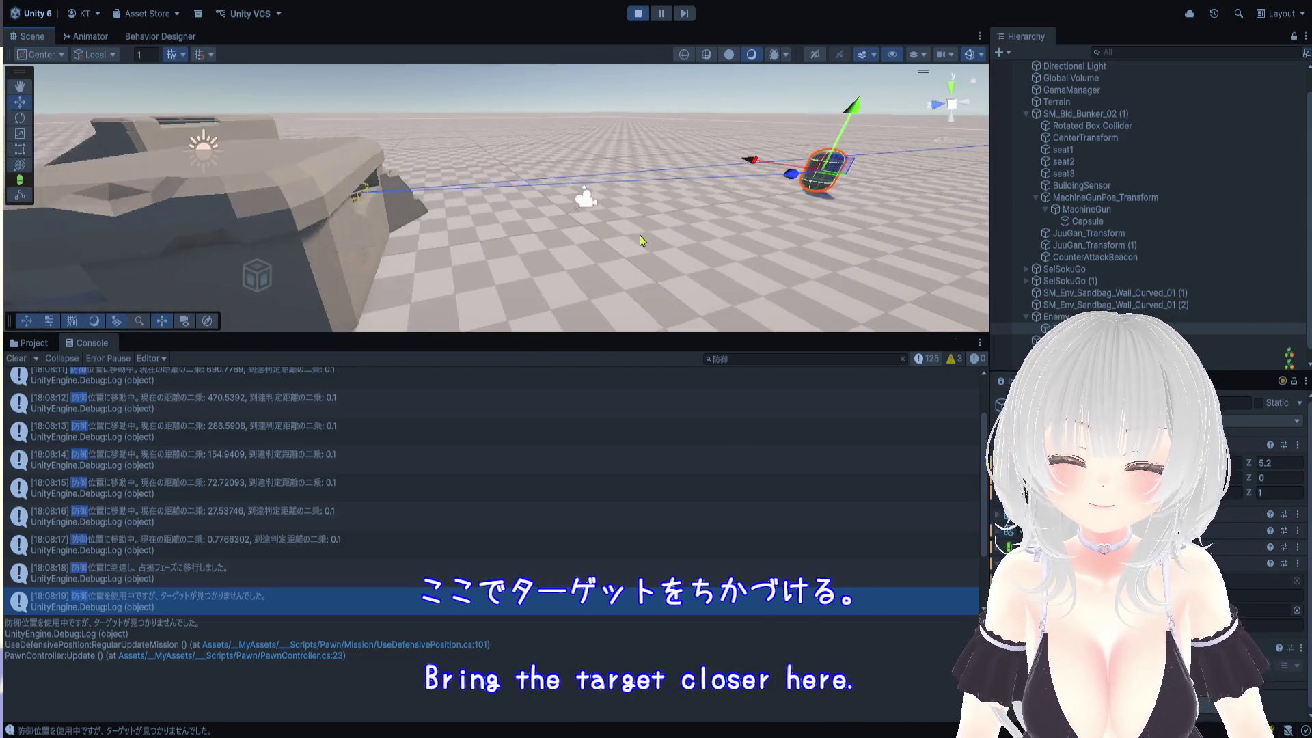
{"action": "scroll", "coordinate": [567, 216], "scroll_direction": "up", "scroll_amount": 3}
{"action": "scroll", "coordinate": [567, 216], "scroll_direction": "down", "scroll_amount": 5}
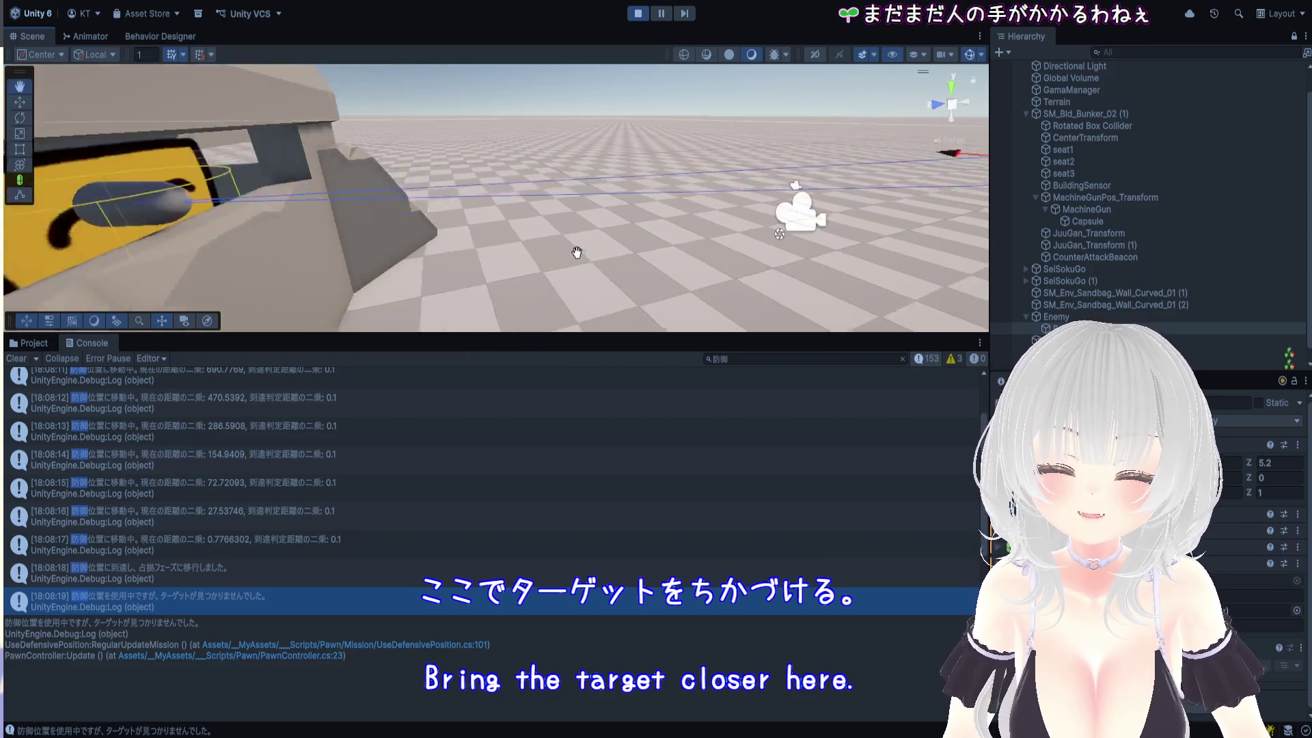
{"action": "mouse_move", "coordinate": [584, 257]}
{"action": "left_mouse_down"}
{"action": "mouse_move", "coordinate": [748, 239]}
{"action": "mouse_move", "coordinate": [740, 220]}
{"action": "mouse_move", "coordinate": [661, 233]}
{"action": "left_mouse_up"}
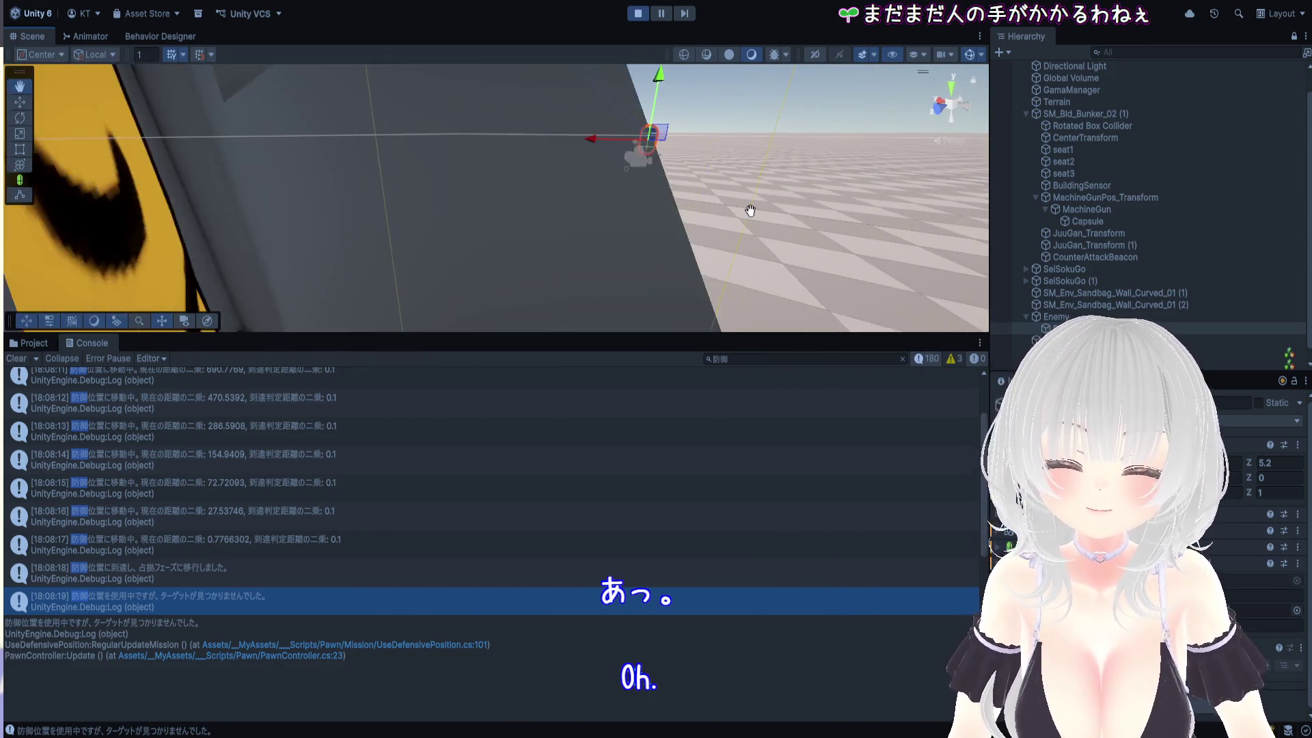
Slide the enemy capsule along X and Z up to the bunker, ending at Z -2.22
{"action": "scroll", "coordinate": [661, 231], "scroll_direction": "down", "scroll_amount": 5}
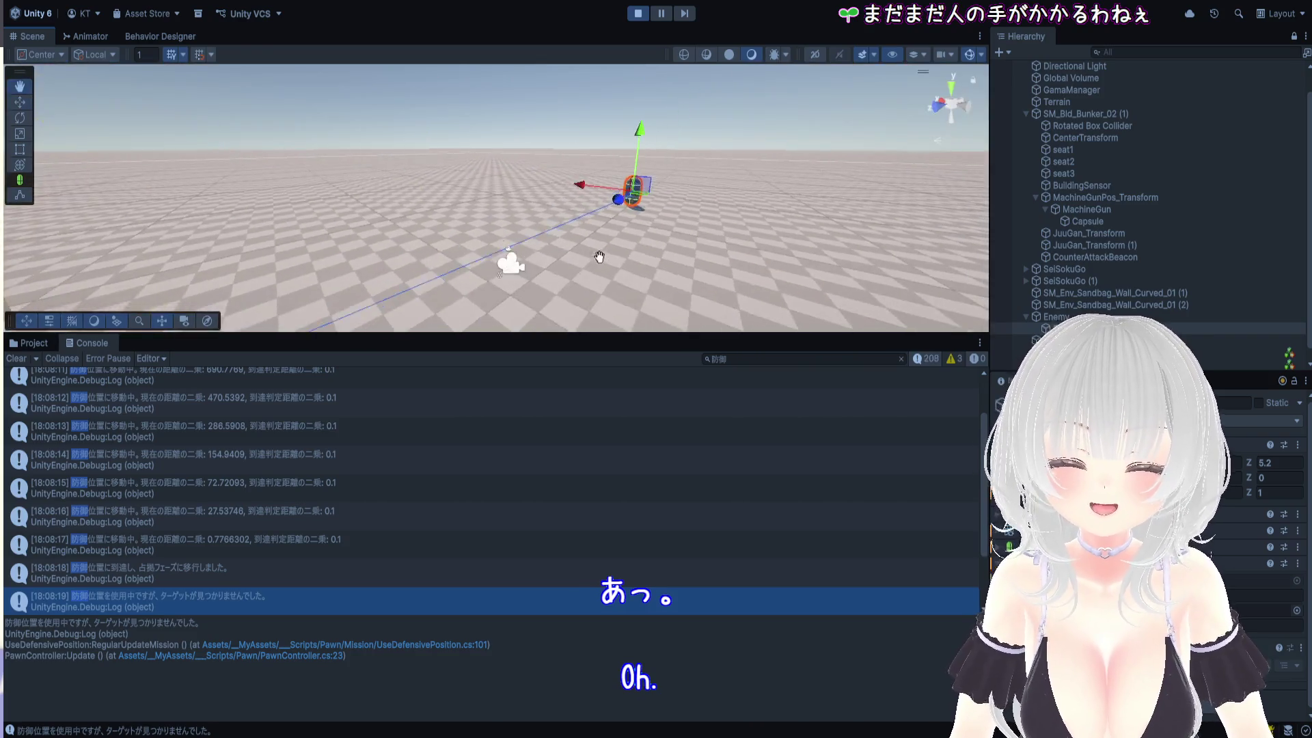
{"action": "scroll", "coordinate": [561, 295], "scroll_direction": "up", "scroll_amount": 3}
{"action": "mouse_move", "coordinate": [758, 195]}
{"action": "left_mouse_down"}
{"action": "mouse_move", "coordinate": [881, 259]}
{"action": "mouse_move", "coordinate": [818, 149]}
{"action": "mouse_move", "coordinate": [839, 85]}
{"action": "mouse_move", "coordinate": [828, 152]}
{"action": "left_mouse_up"}
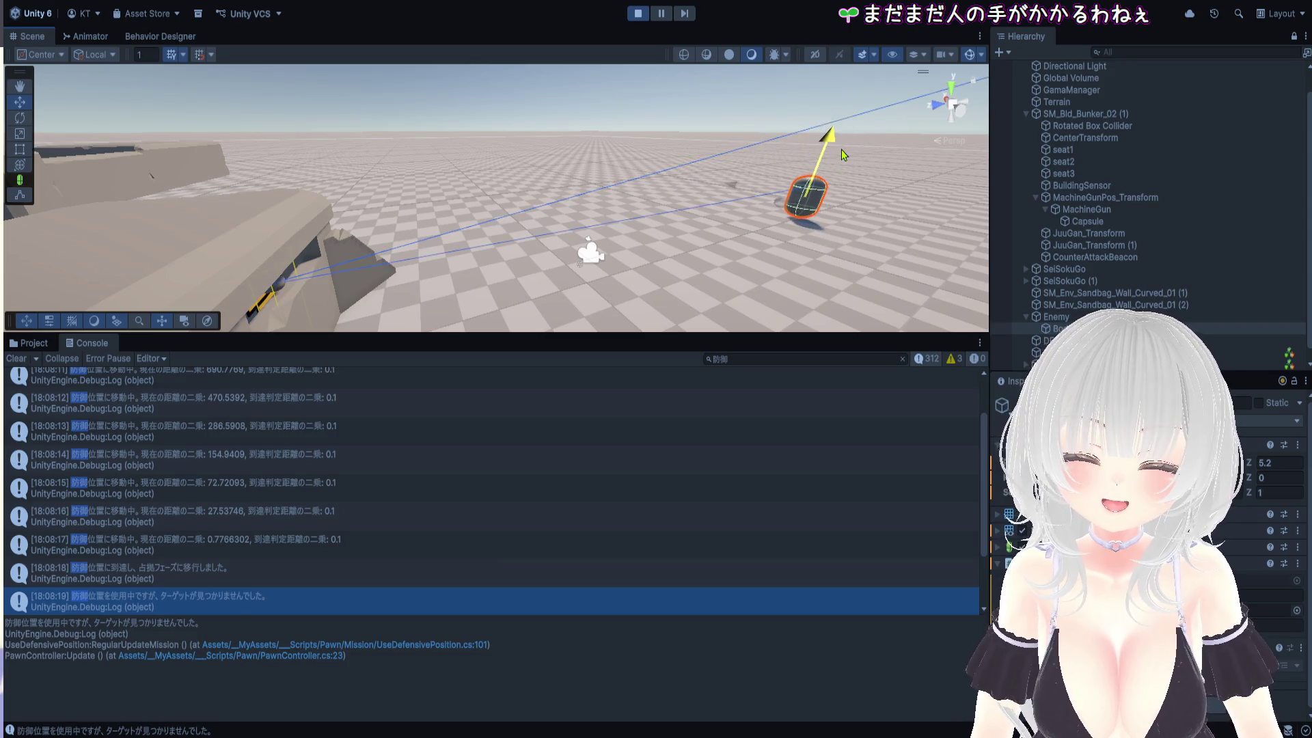
{"action": "left_click_drag", "start_coordinate": [731, 197], "coordinate": [868, 211]}
{"action": "mouse_move", "coordinate": [588, 301]}
{"action": "left_mouse_down"}
{"action": "mouse_move", "coordinate": [582, 224]}
{"action": "mouse_move", "coordinate": [606, 235]}
{"action": "mouse_move", "coordinate": [489, 217]}
{"action": "mouse_move", "coordinate": [553, 236]}
{"action": "mouse_move", "coordinate": [511, 257]}
{"action": "mouse_move", "coordinate": [871, 258]}
{"action": "mouse_move", "coordinate": [854, 254]}
{"action": "left_mouse_up"}
{"action": "left_click_drag", "start_coordinate": [690, 234], "coordinate": [786, 236]}
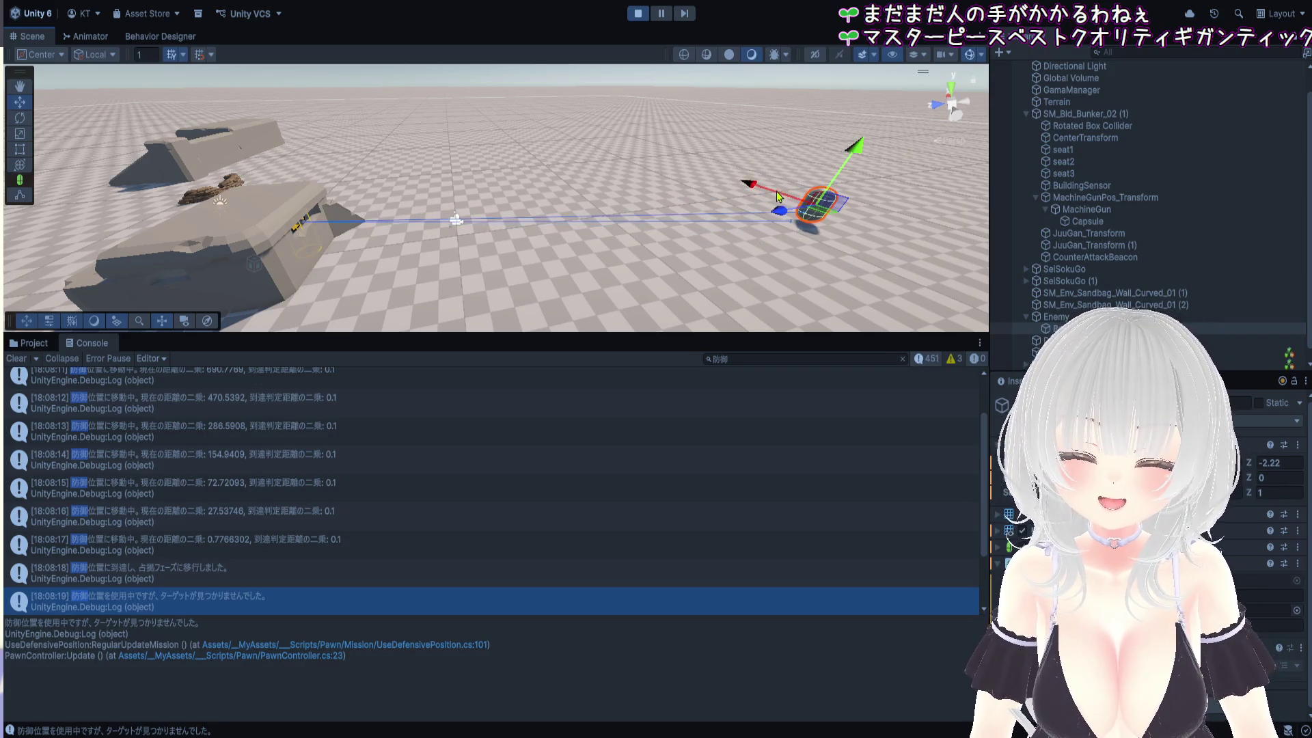
{"action": "scroll", "coordinate": [612, 227], "scroll_direction": "up", "scroll_amount": 3}
{"action": "left_click_drag", "start_coordinate": [611, 227], "coordinate": [748, 99]}
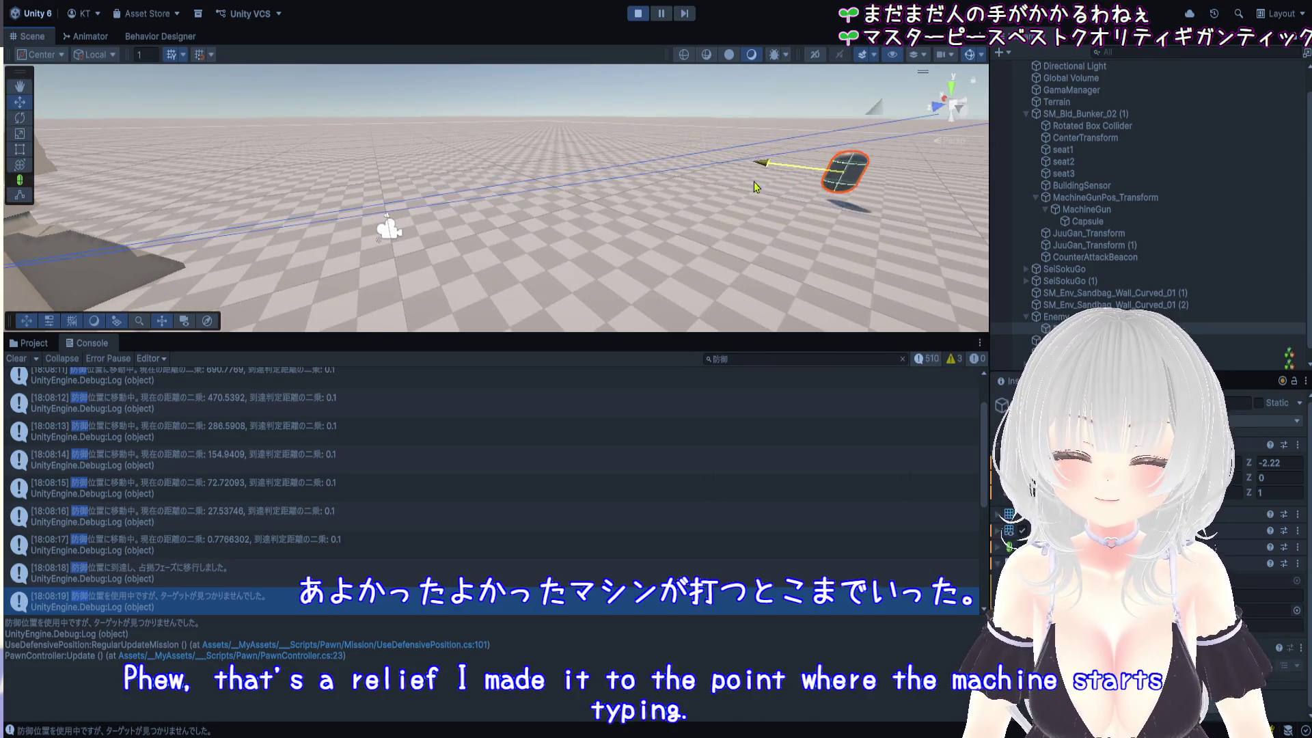
{"action": "mouse_move", "coordinate": [784, 186]}
{"action": "left_mouse_down"}
{"action": "mouse_move", "coordinate": [793, 228]}
{"action": "mouse_move", "coordinate": [816, 233]}
{"action": "mouse_move", "coordinate": [584, 195]}
{"action": "mouse_move", "coordinate": [666, 202]}
{"action": "mouse_move", "coordinate": [611, 161]}
{"action": "mouse_move", "coordinate": [437, 251]}
{"action": "left_mouse_up"}
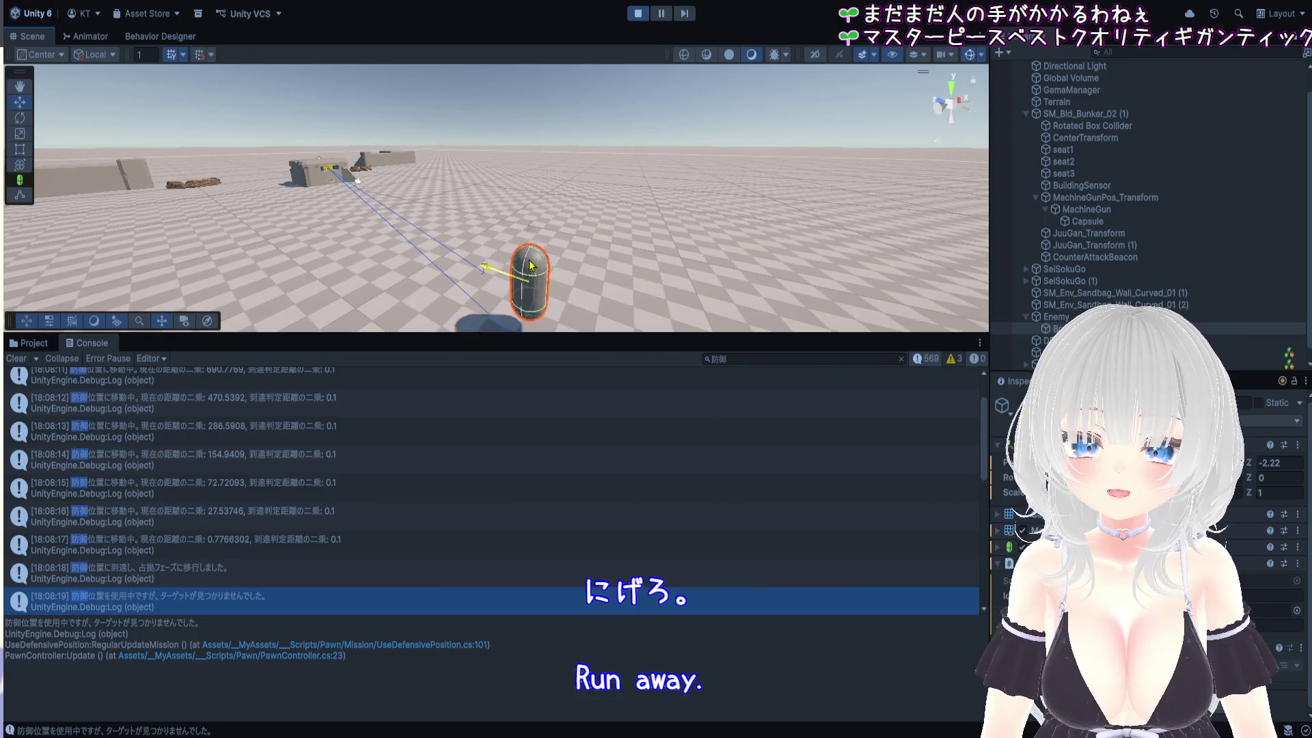
Orbit and zoom the Scene view to follow the enemy capsule fleeing out of range
{"action": "left_click_drag", "start_coordinate": [684, 176], "coordinate": [577, 268]}
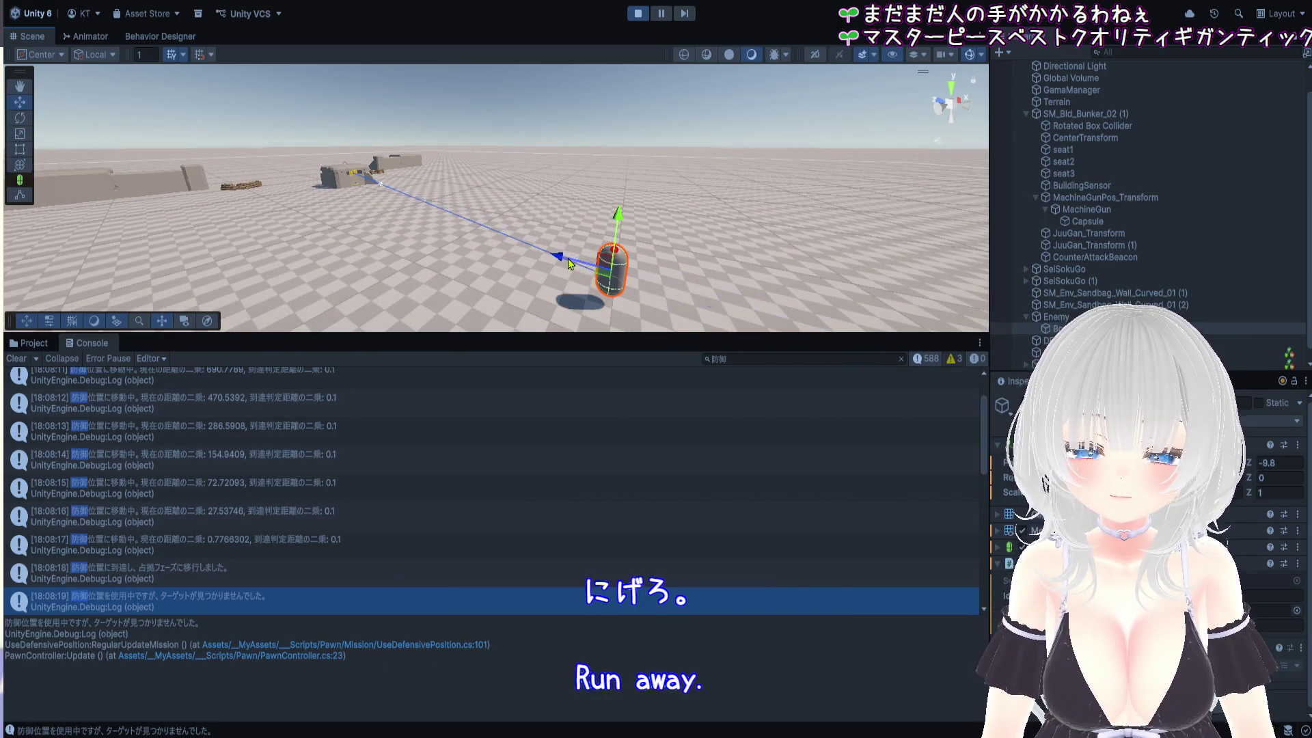
{"action": "mouse_move", "coordinate": [897, 289]}
{"action": "left_mouse_down"}
{"action": "mouse_move", "coordinate": [750, 243]}
{"action": "mouse_move", "coordinate": [577, 243]}
{"action": "left_mouse_up"}
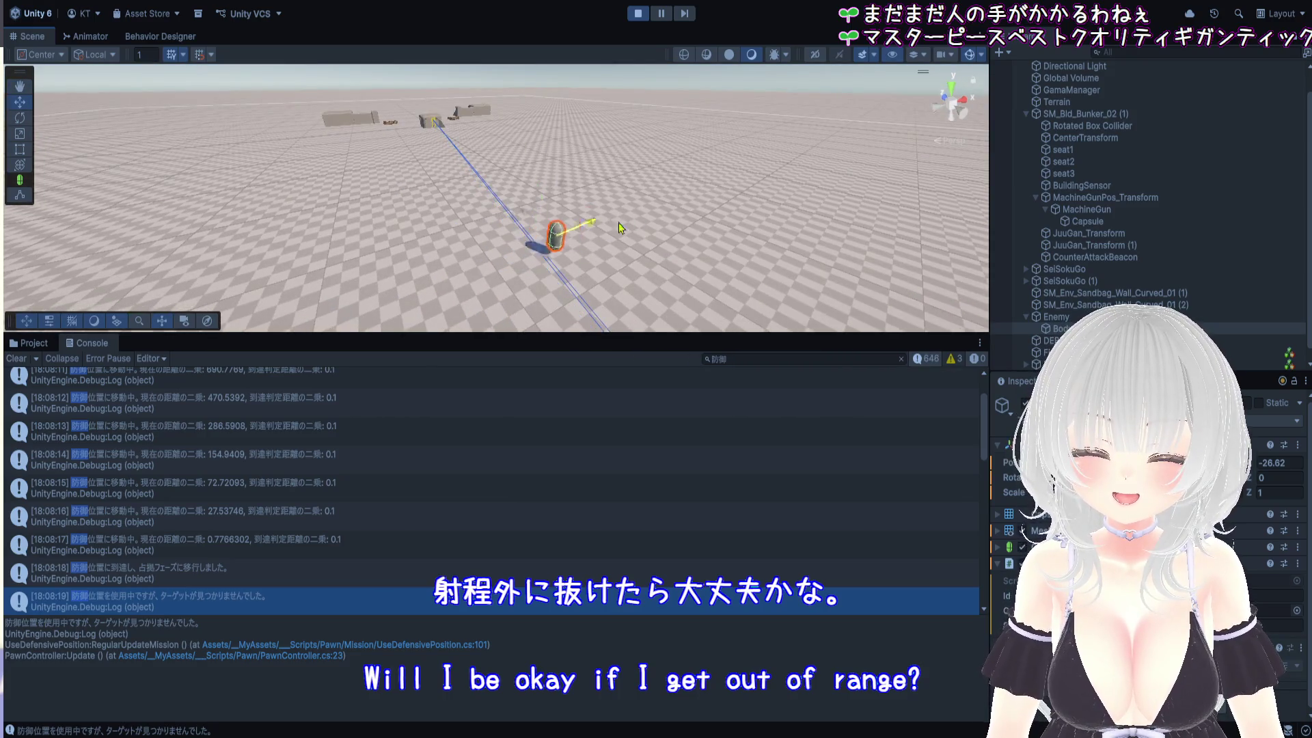
{"action": "mouse_move", "coordinate": [792, 170]}
{"action": "left_mouse_down"}
{"action": "mouse_move", "coordinate": [619, 284]}
{"action": "mouse_move", "coordinate": [571, 295]}
{"action": "left_mouse_up"}
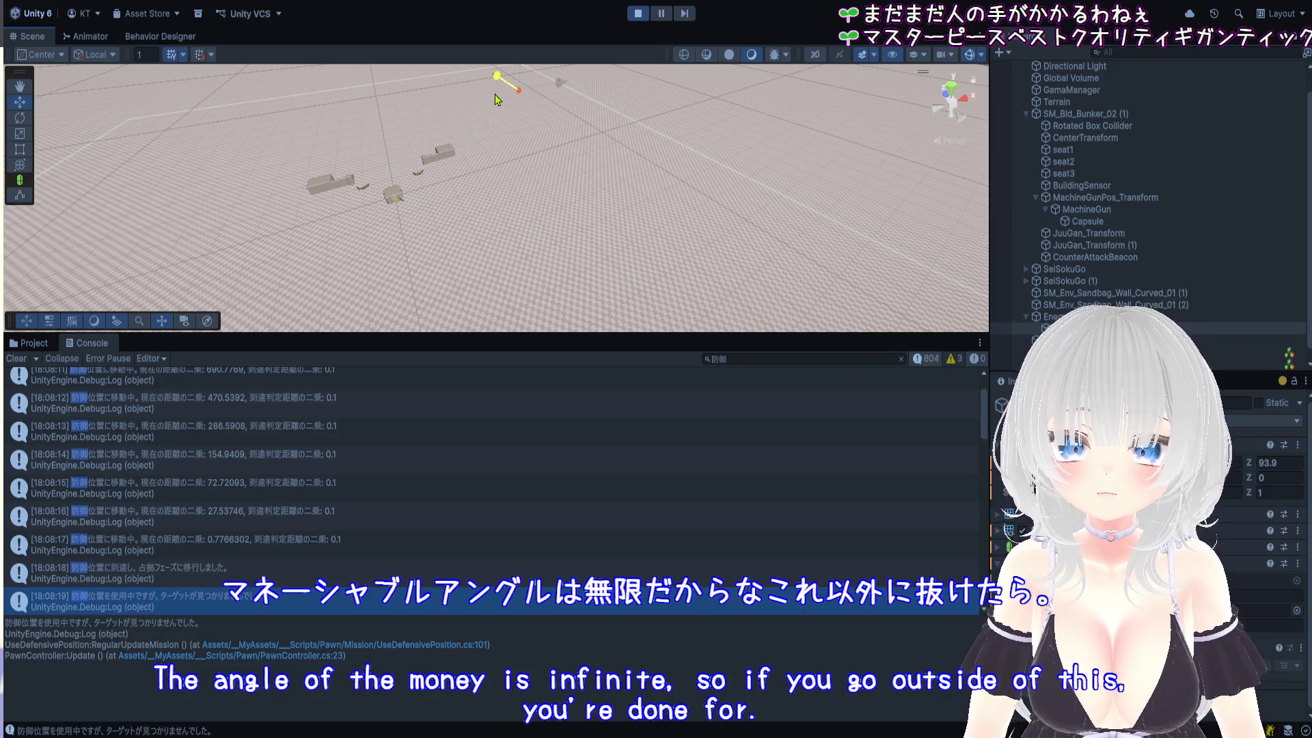
{"action": "scroll", "coordinate": [459, 198], "scroll_direction": "down", "scroll_amount": 5}
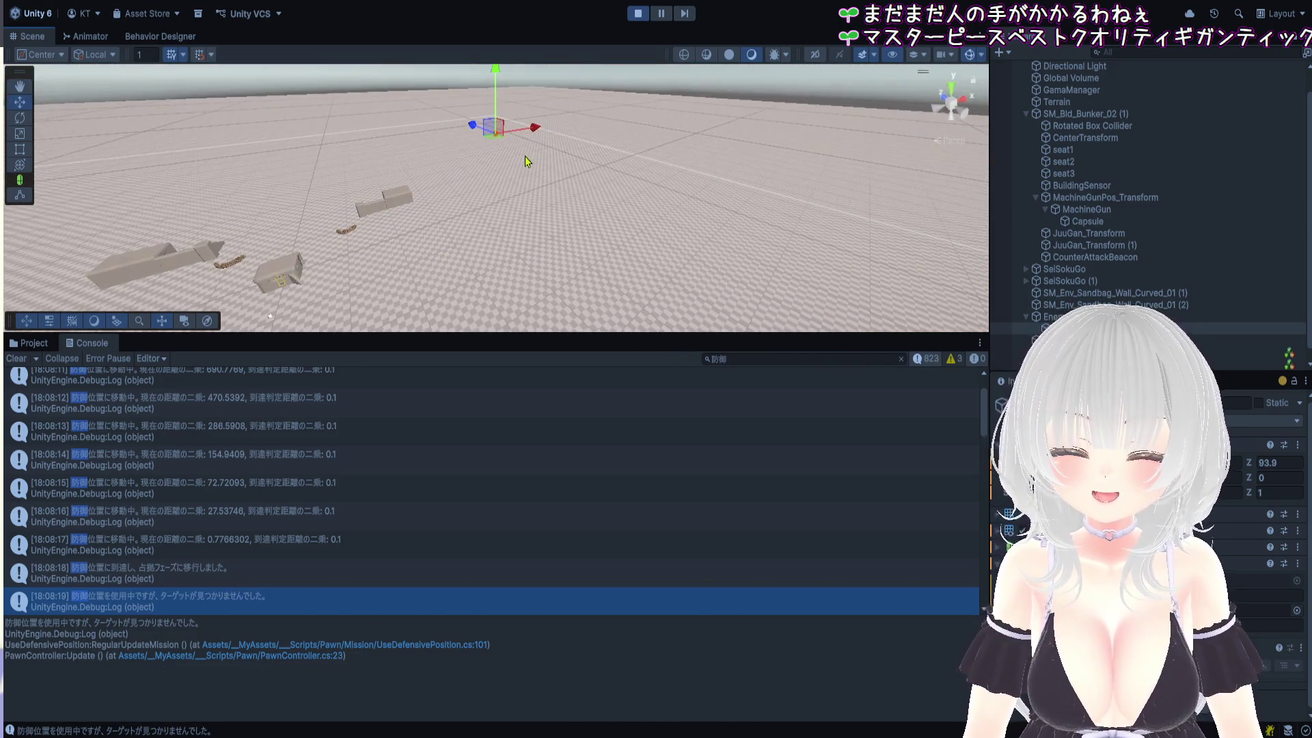
{"action": "scroll", "coordinate": [509, 153], "scroll_direction": "down", "scroll_amount": 5}
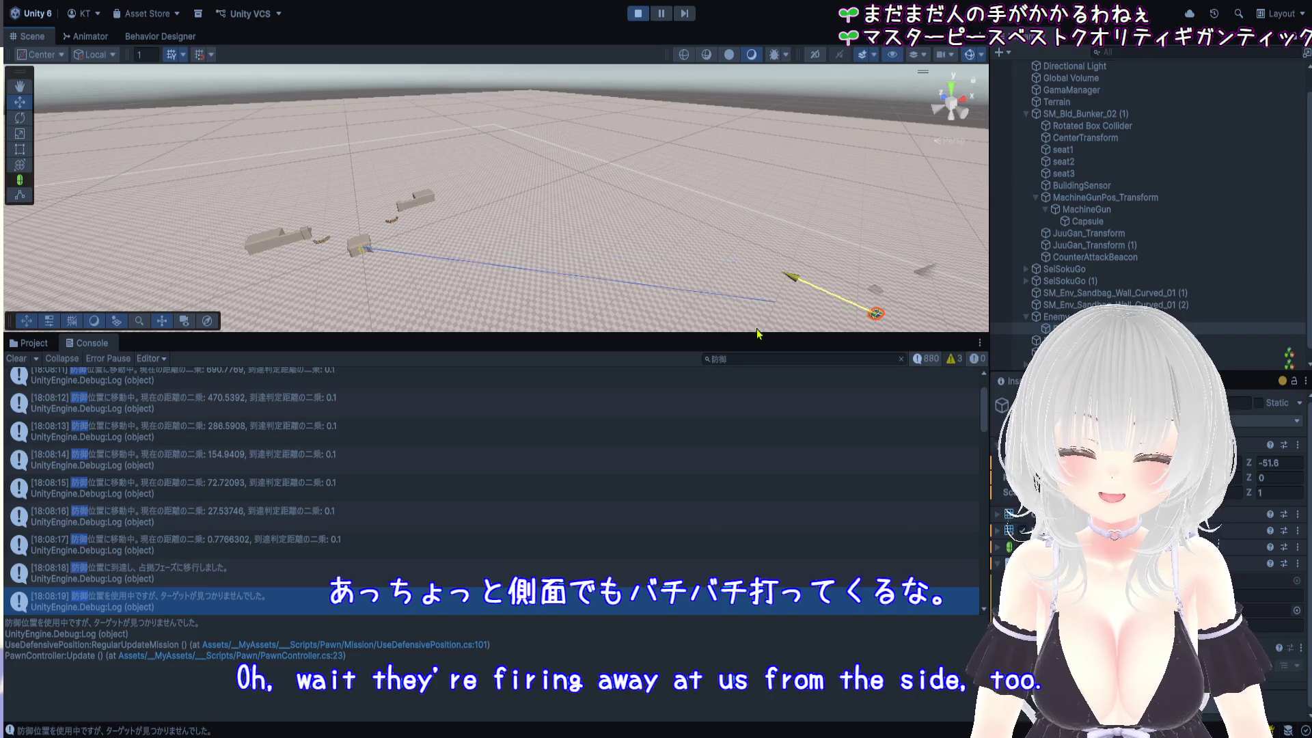
{"action": "scroll", "coordinate": [553, 143], "scroll_direction": "down", "scroll_amount": 3}
Stop Play mode, shrink the Console to enlarge the Scene view, and frame the enemy
{"action": "left_click", "coordinate": [638, 13]}
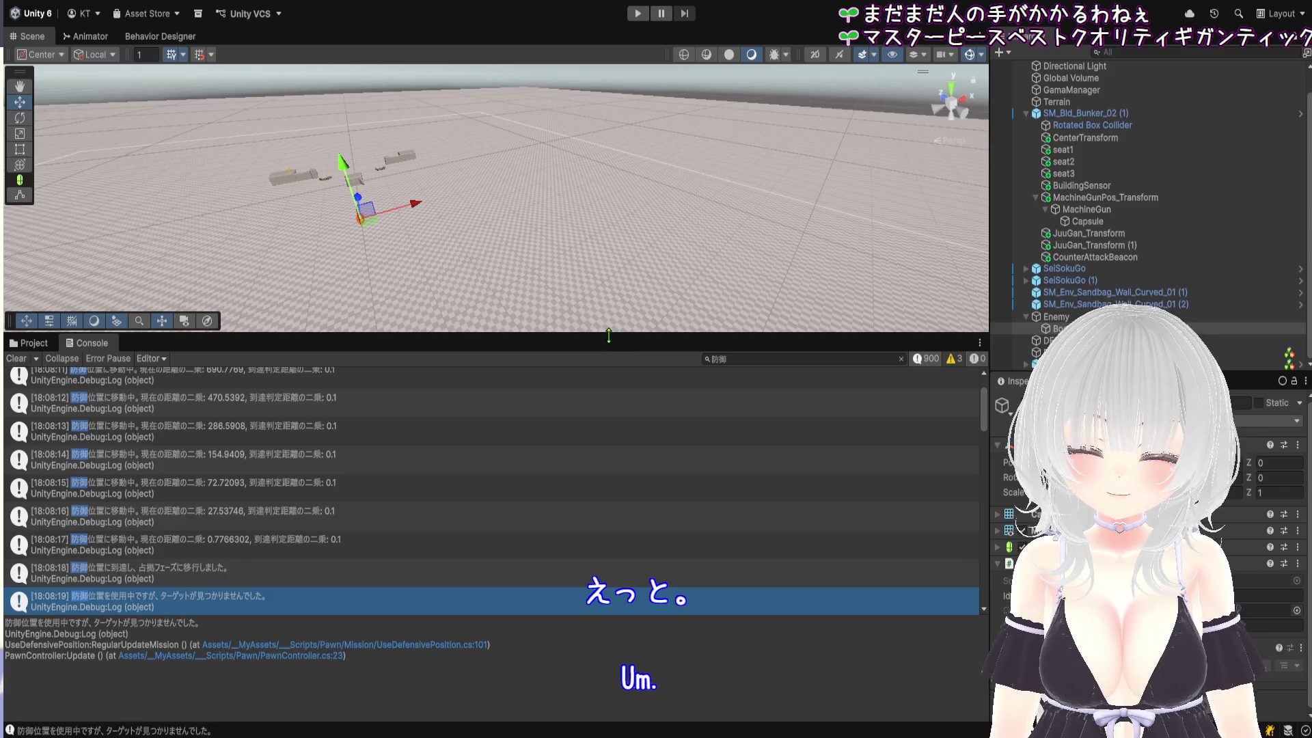
{"action": "left_click_drag", "start_coordinate": [608, 335], "coordinate": [608, 636]}
{"action": "key", "text": "f"}
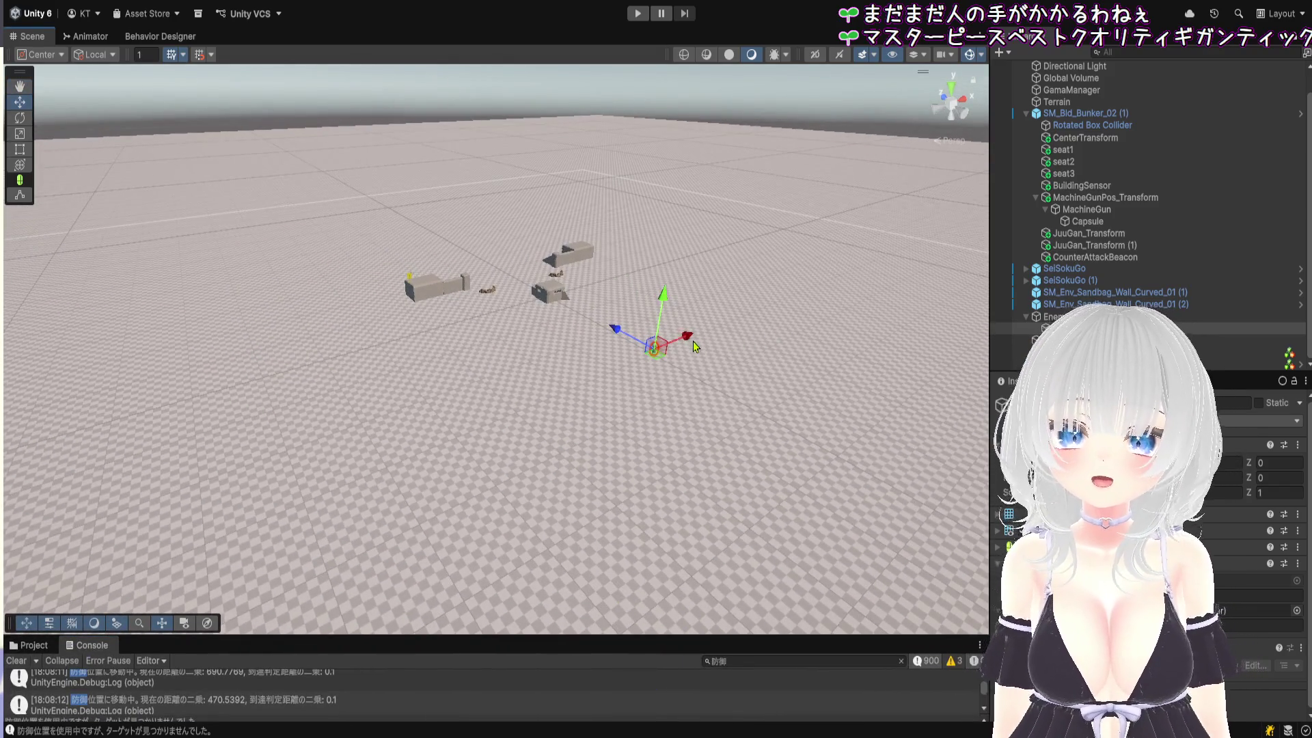
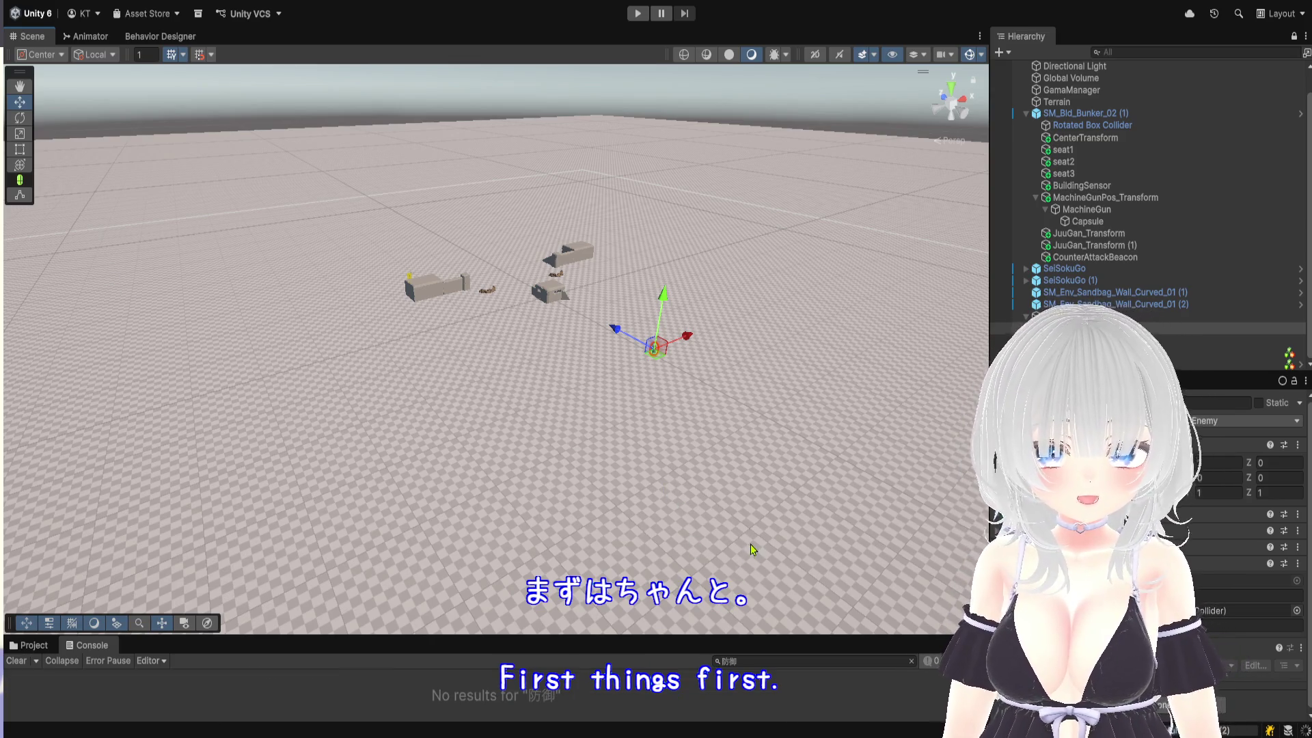
Enter Play mode, then zoom and orbit the Scene view toward the bunkers
{"action": "left_click", "coordinate": [638, 14]}
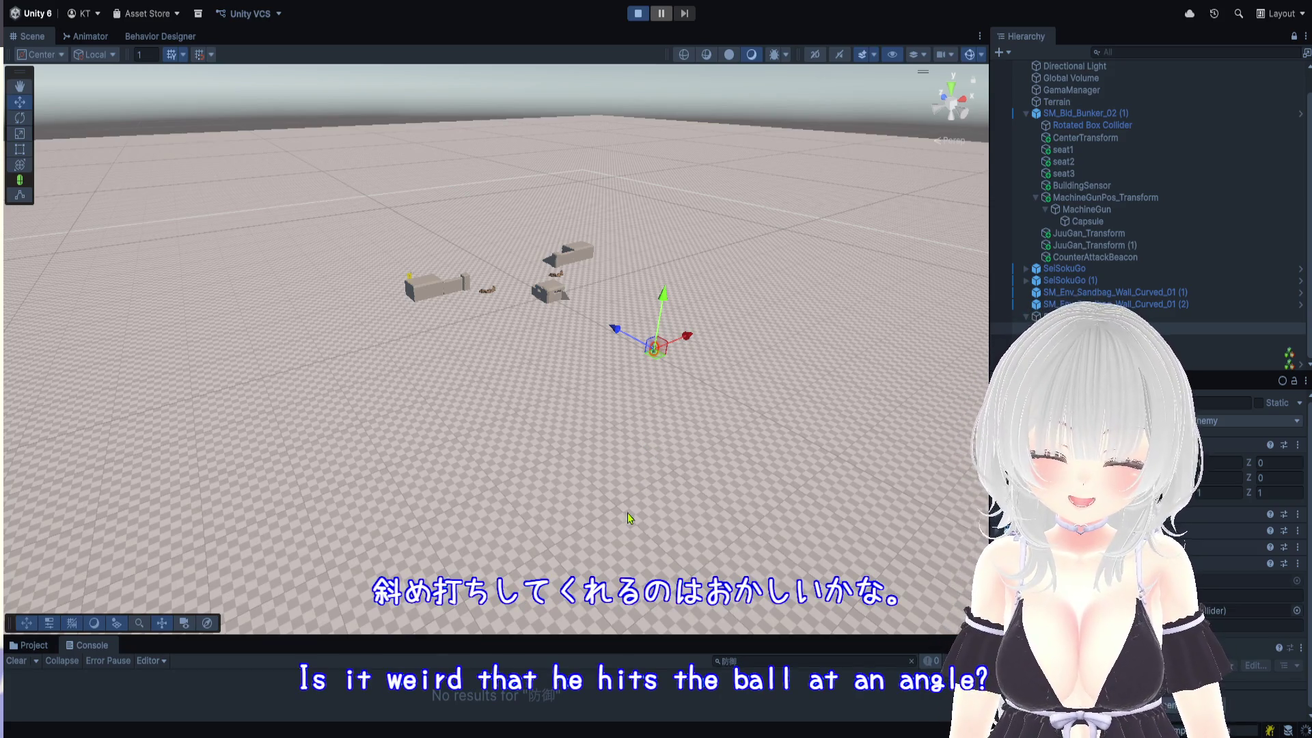
{"action": "scroll", "coordinate": [673, 396], "scroll_direction": "up", "scroll_amount": 2}
{"action": "scroll", "coordinate": [684, 378], "scroll_direction": "up", "scroll_amount": 5}
{"action": "left_click_drag", "start_coordinate": [675, 471], "coordinate": [705, 492]}
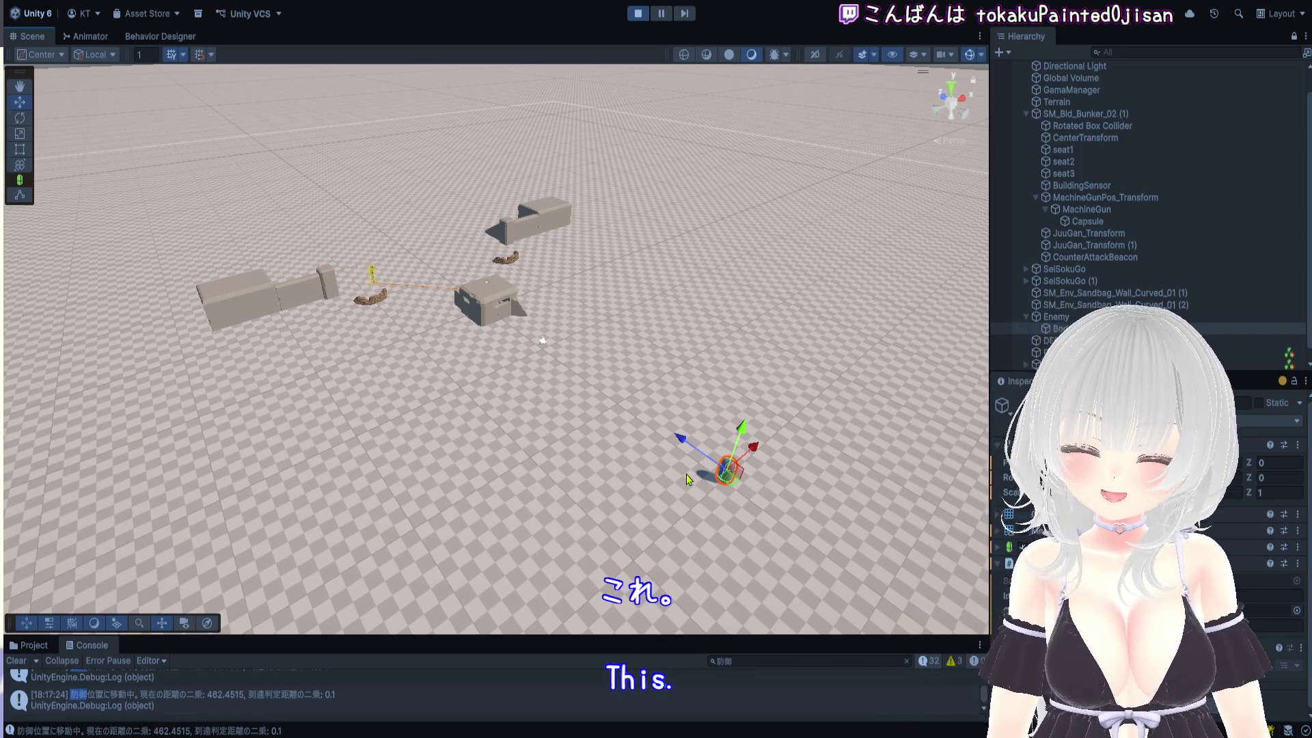
Pan the Scene view to the player capsule and move it closer along Z
{"action": "mouse_move", "coordinate": [687, 468]}
{"action": "left_mouse_down"}
{"action": "mouse_move", "coordinate": [715, 473]}
{"action": "mouse_move", "coordinate": [702, 478]}
{"action": "mouse_move", "coordinate": [613, 413]}
{"action": "mouse_move", "coordinate": [658, 408]}
{"action": "mouse_move", "coordinate": [659, 366]}
{"action": "mouse_move", "coordinate": [541, 287]}
{"action": "mouse_move", "coordinate": [621, 355]}
{"action": "left_mouse_up"}
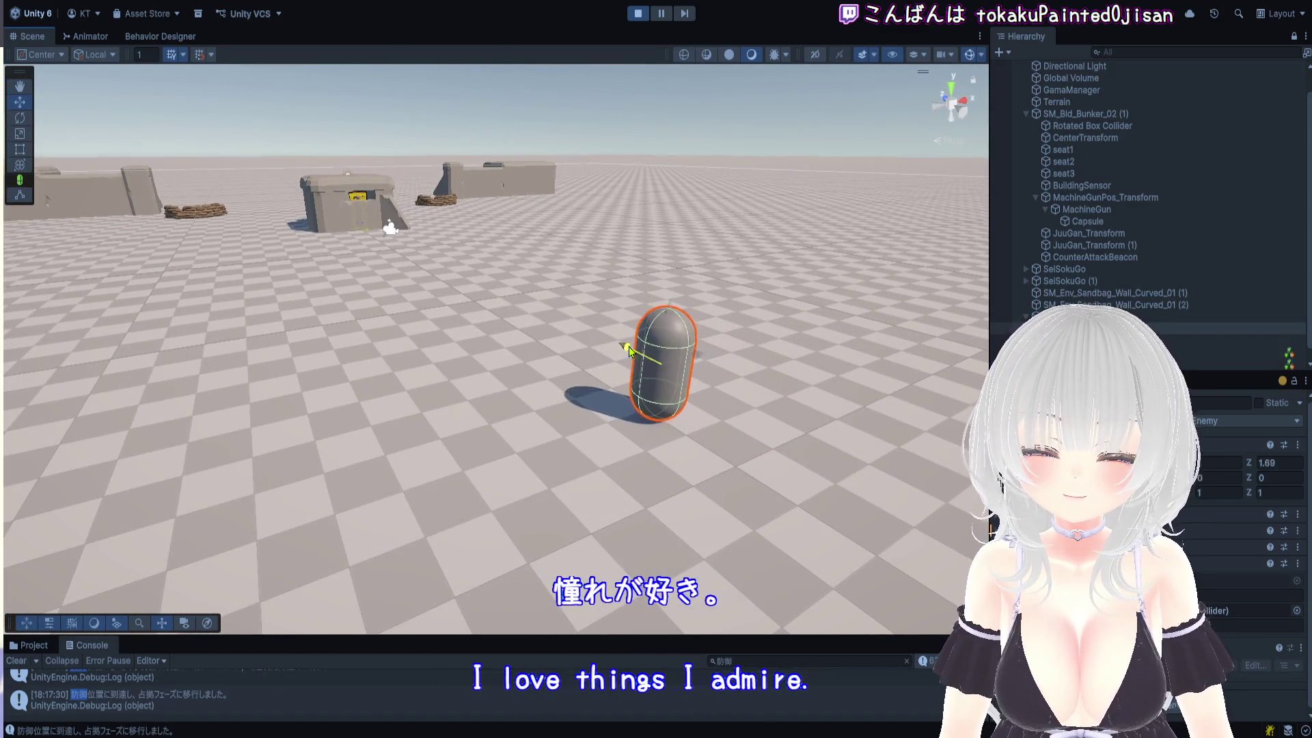
{"action": "mouse_move", "coordinate": [629, 351]}
{"action": "left_mouse_down"}
{"action": "mouse_move", "coordinate": [593, 384]}
{"action": "mouse_move", "coordinate": [629, 494]}
{"action": "mouse_move", "coordinate": [885, 415]}
{"action": "left_mouse_up"}
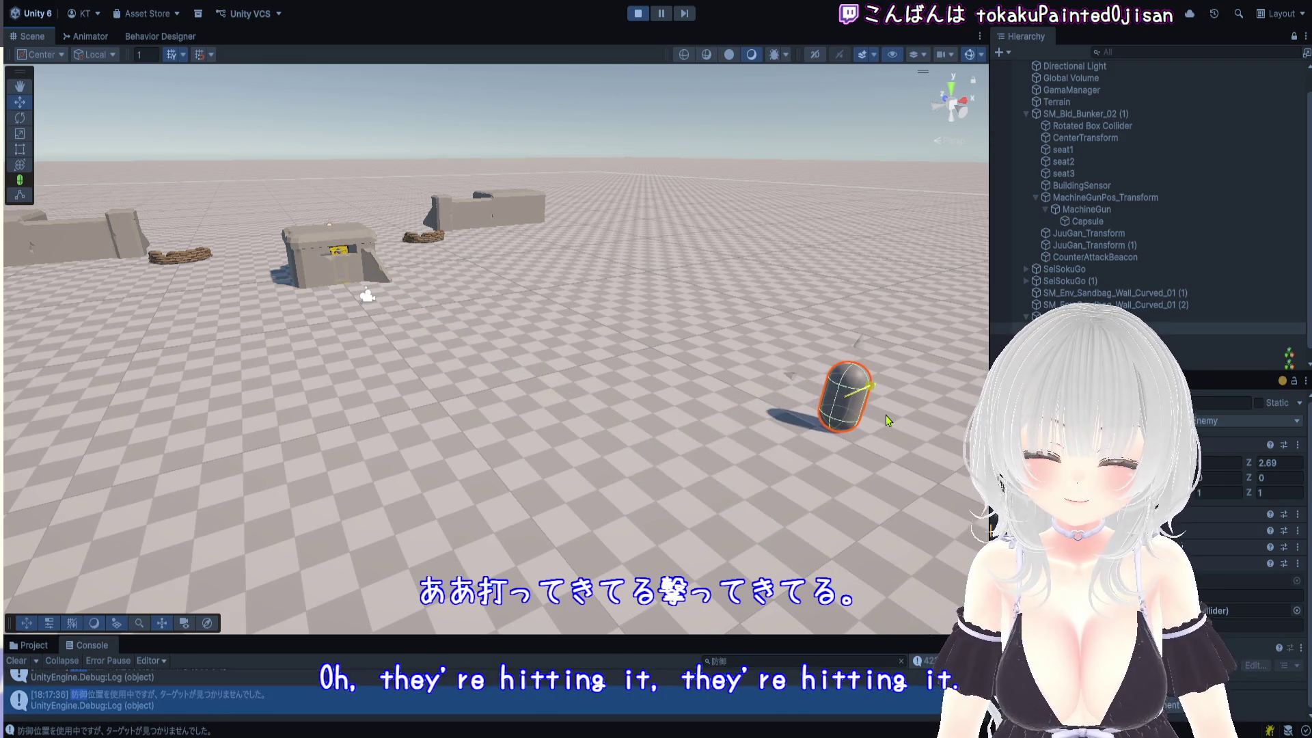
{"action": "mouse_move", "coordinate": [755, 353]}
{"action": "left_mouse_down"}
{"action": "mouse_move", "coordinate": [669, 486]}
{"action": "mouse_move", "coordinate": [703, 518]}
{"action": "mouse_move", "coordinate": [526, 544]}
{"action": "left_mouse_up"}
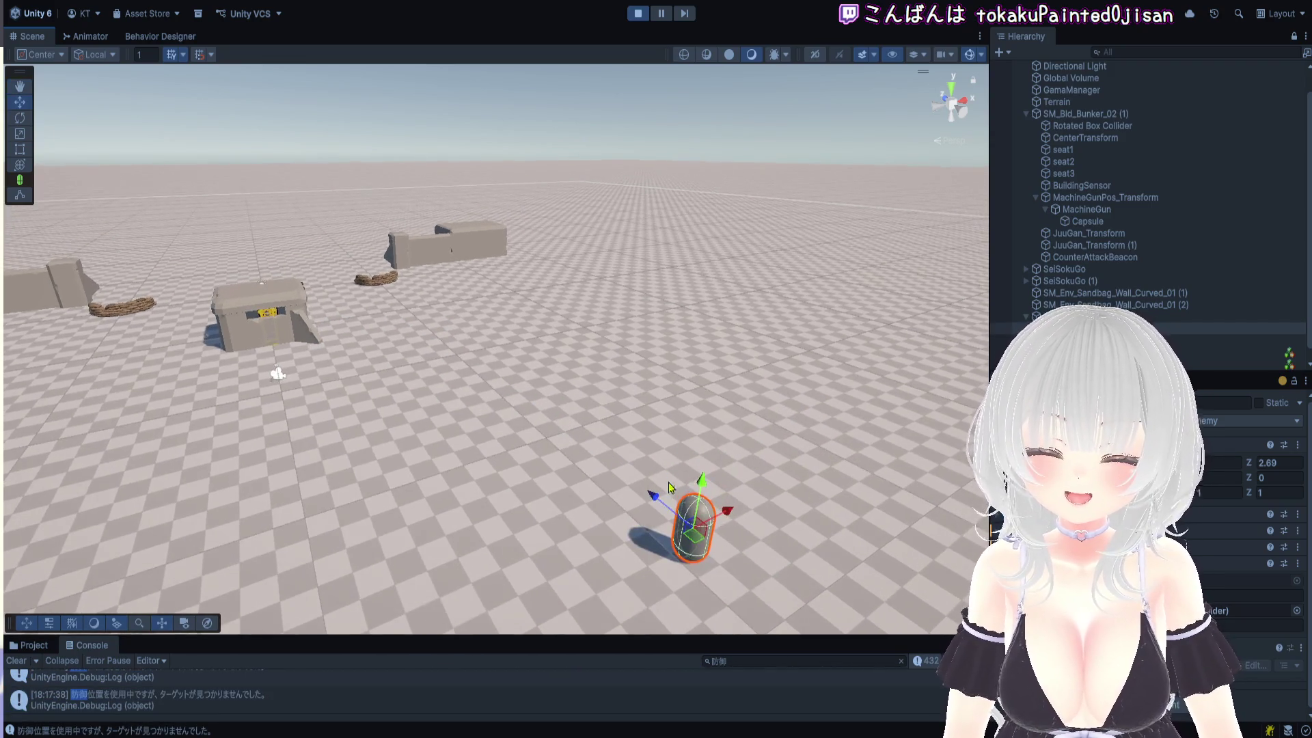
{"action": "mouse_move", "coordinate": [494, 548]}
{"action": "left_mouse_down"}
{"action": "mouse_move", "coordinate": [615, 470]}
{"action": "mouse_move", "coordinate": [573, 503]}
{"action": "mouse_move", "coordinate": [599, 419]}
{"action": "mouse_move", "coordinate": [675, 366]}
{"action": "left_mouse_up"}
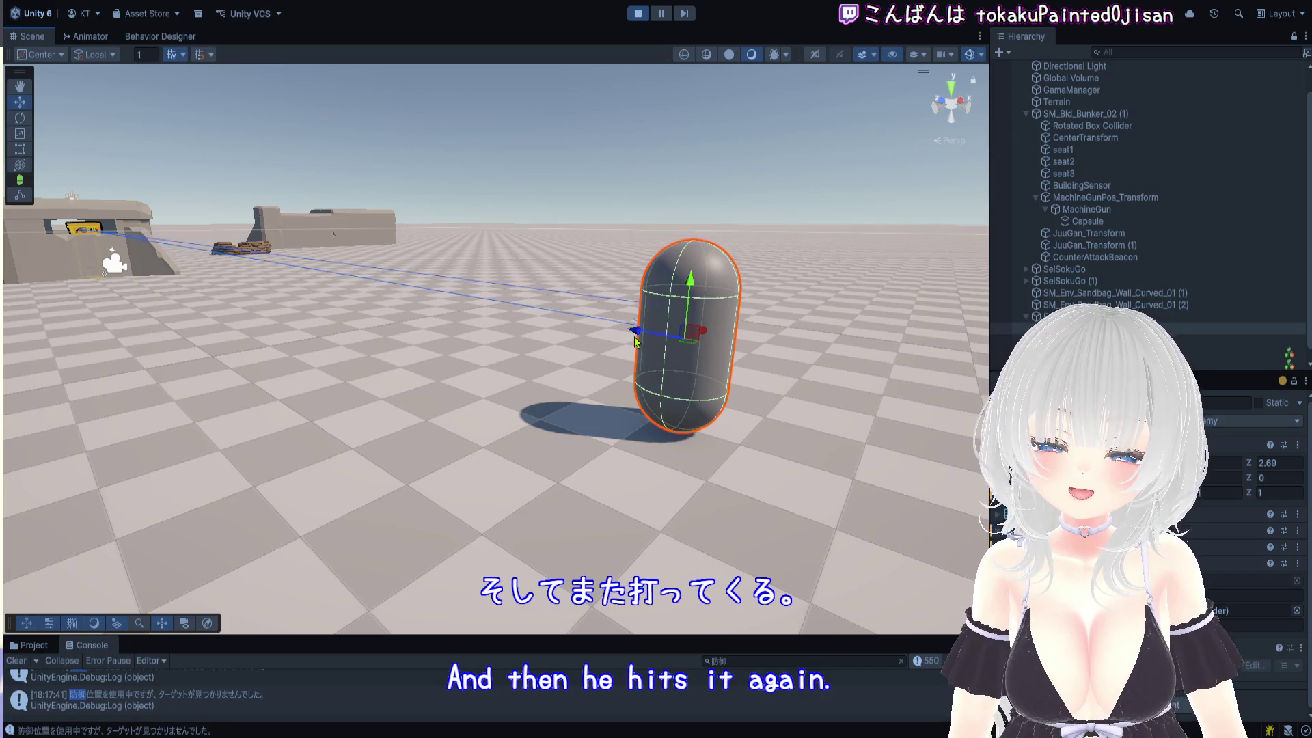
{"action": "mouse_move", "coordinate": [640, 337]}
{"action": "left_mouse_down"}
{"action": "mouse_move", "coordinate": [834, 371]}
{"action": "mouse_move", "coordinate": [674, 338]}
{"action": "left_mouse_up"}
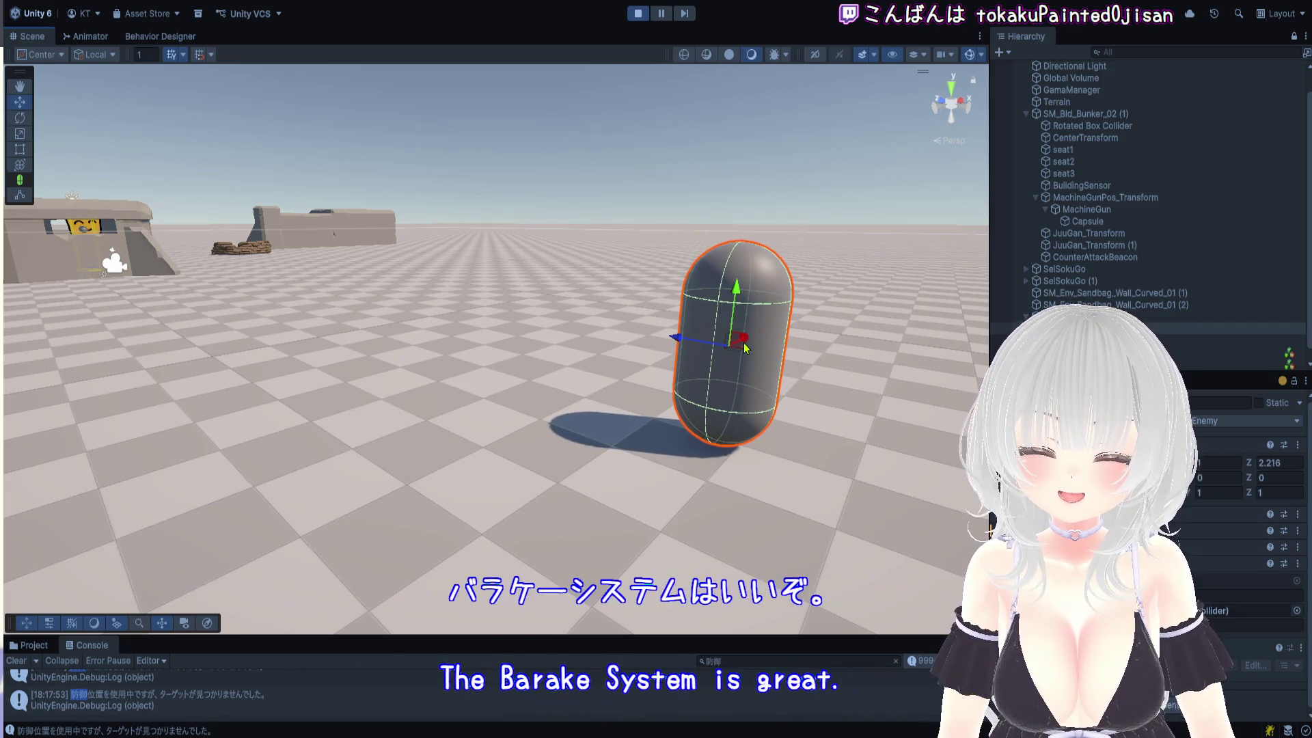
{"action": "left_click_drag", "start_coordinate": [774, 402], "coordinate": [587, 420]}
{"action": "scroll", "coordinate": [579, 425], "scroll_direction": "down", "scroll_amount": 2}
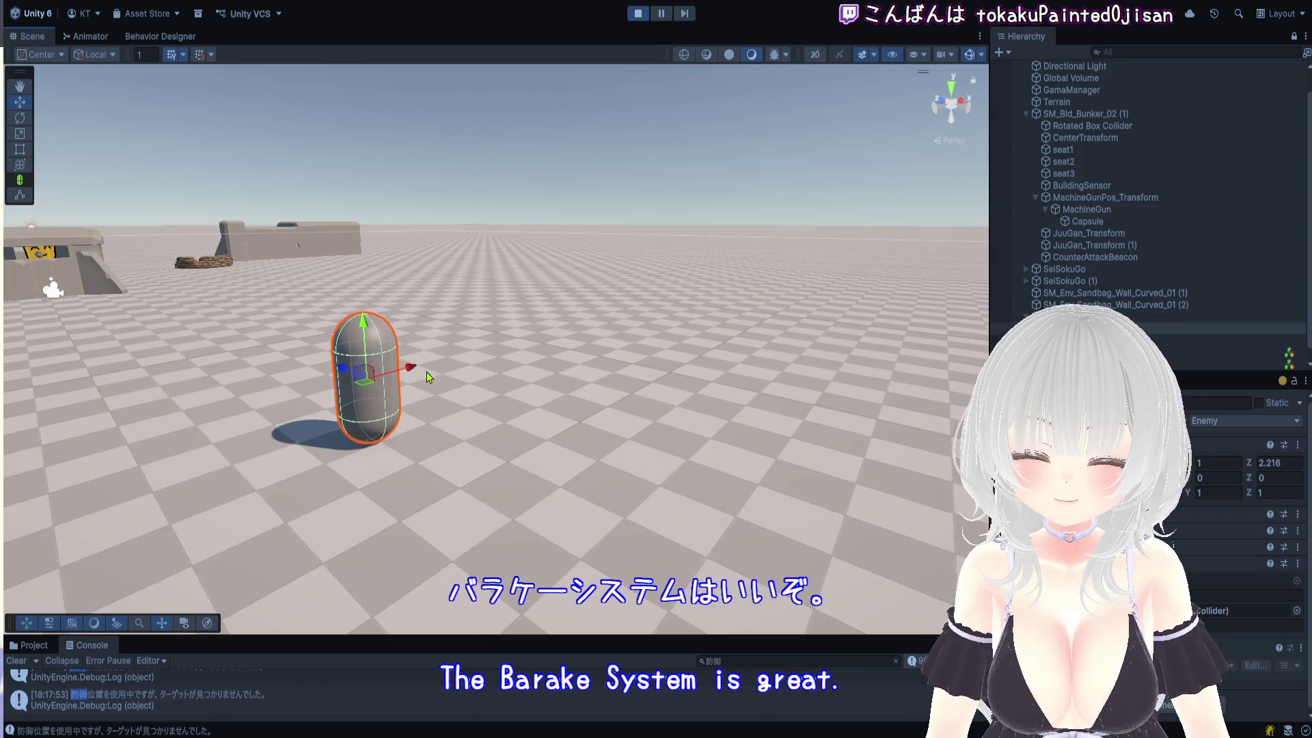
Slide the capsule along X and in and out of the gun port's sight, ending outside it
{"action": "mouse_move", "coordinate": [410, 367]}
{"action": "left_mouse_down"}
{"action": "mouse_move", "coordinate": [335, 398]}
{"action": "mouse_move", "coordinate": [379, 410]}
{"action": "mouse_move", "coordinate": [349, 403]}
{"action": "left_mouse_up"}
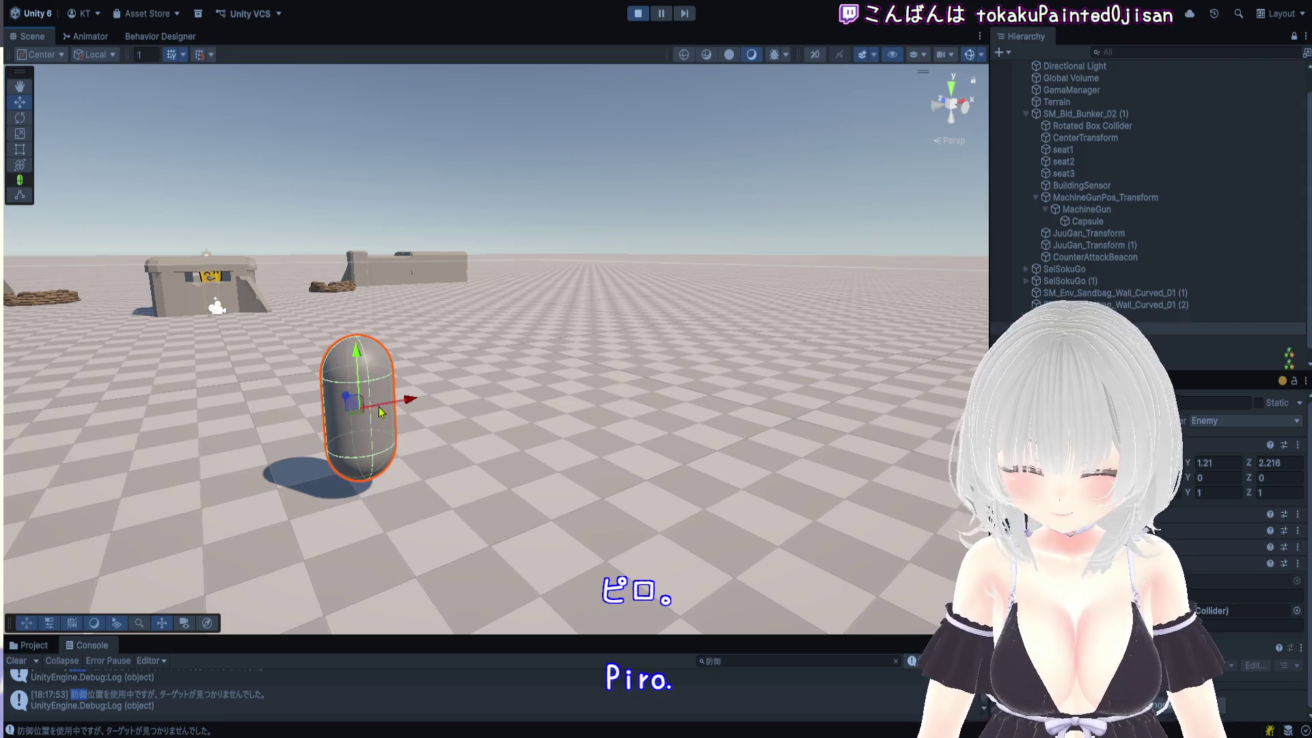
{"action": "left_click_drag", "start_coordinate": [425, 421], "coordinate": [715, 377]}
{"action": "mouse_move", "coordinate": [798, 301]}
{"action": "left_mouse_down"}
{"action": "mouse_move", "coordinate": [726, 289]}
{"action": "mouse_move", "coordinate": [723, 363]}
{"action": "mouse_move", "coordinate": [668, 466]}
{"action": "left_mouse_up"}
{"action": "mouse_move", "coordinate": [686, 384]}
{"action": "left_mouse_down"}
{"action": "mouse_move", "coordinate": [658, 421]}
{"action": "mouse_move", "coordinate": [486, 504]}
{"action": "mouse_move", "coordinate": [456, 464]}
{"action": "left_mouse_up"}
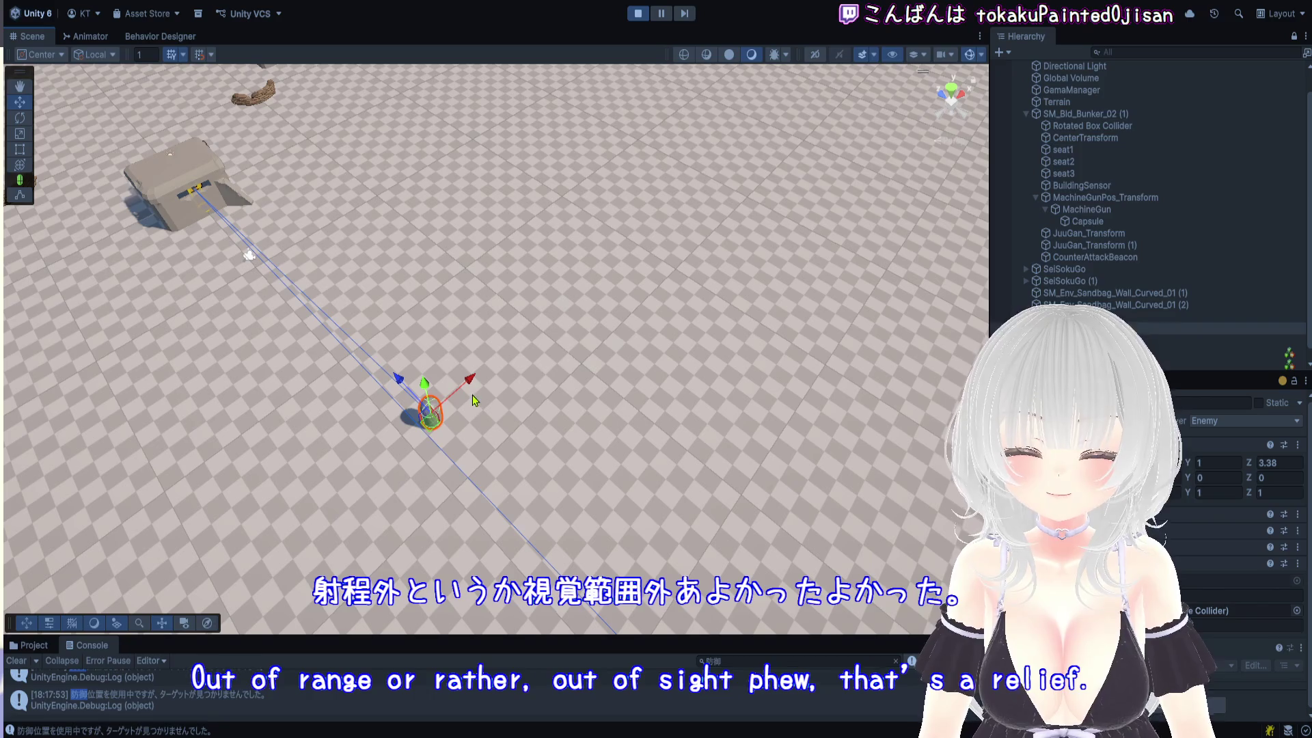
{"action": "mouse_move", "coordinate": [470, 388]}
{"action": "left_mouse_down"}
{"action": "mouse_move", "coordinate": [540, 327]}
{"action": "mouse_move", "coordinate": [658, 269]}
{"action": "mouse_move", "coordinate": [561, 350]}
{"action": "left_mouse_up"}
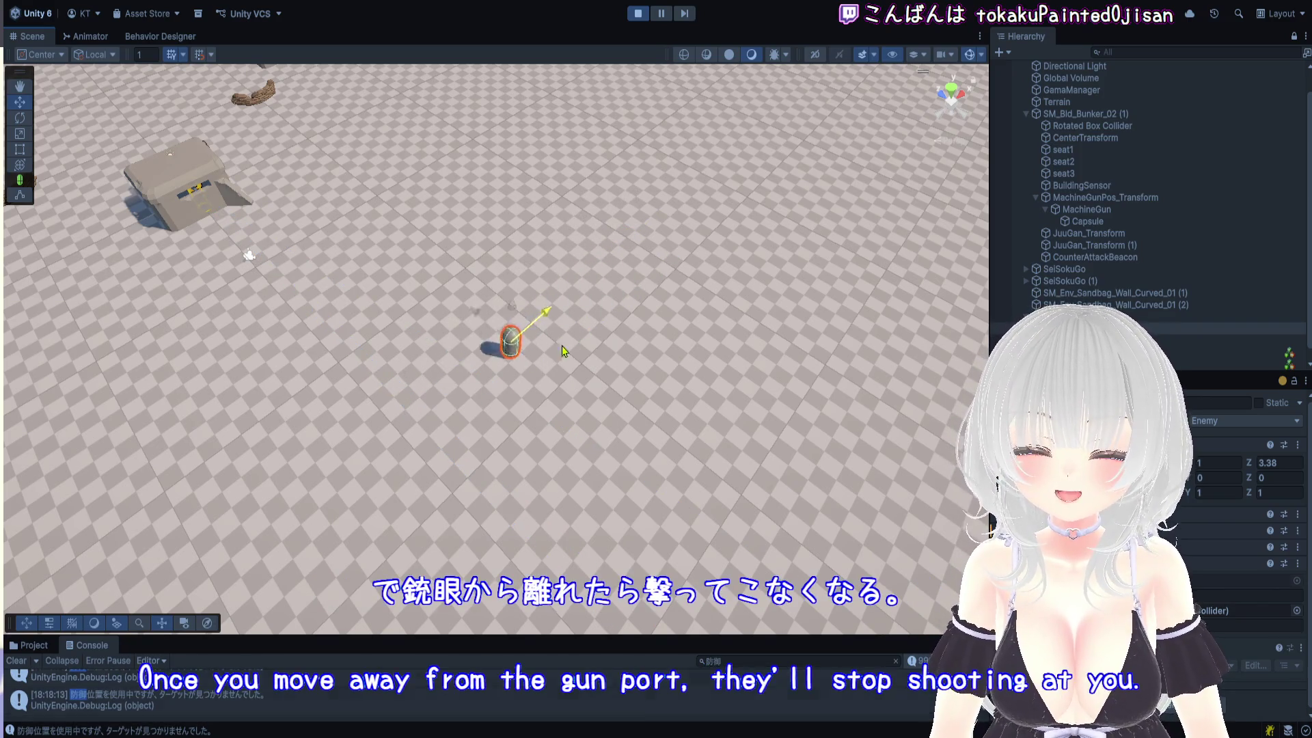
{"action": "mouse_move", "coordinate": [502, 405]}
{"action": "left_mouse_down"}
{"action": "mouse_move", "coordinate": [494, 412]}
{"action": "mouse_move", "coordinate": [658, 293]}
{"action": "mouse_move", "coordinate": [539, 413]}
{"action": "left_mouse_up"}
{"action": "mouse_move", "coordinate": [490, 477]}
{"action": "left_mouse_down"}
{"action": "mouse_move", "coordinate": [589, 425]}
{"action": "mouse_move", "coordinate": [661, 328]}
{"action": "left_mouse_up"}
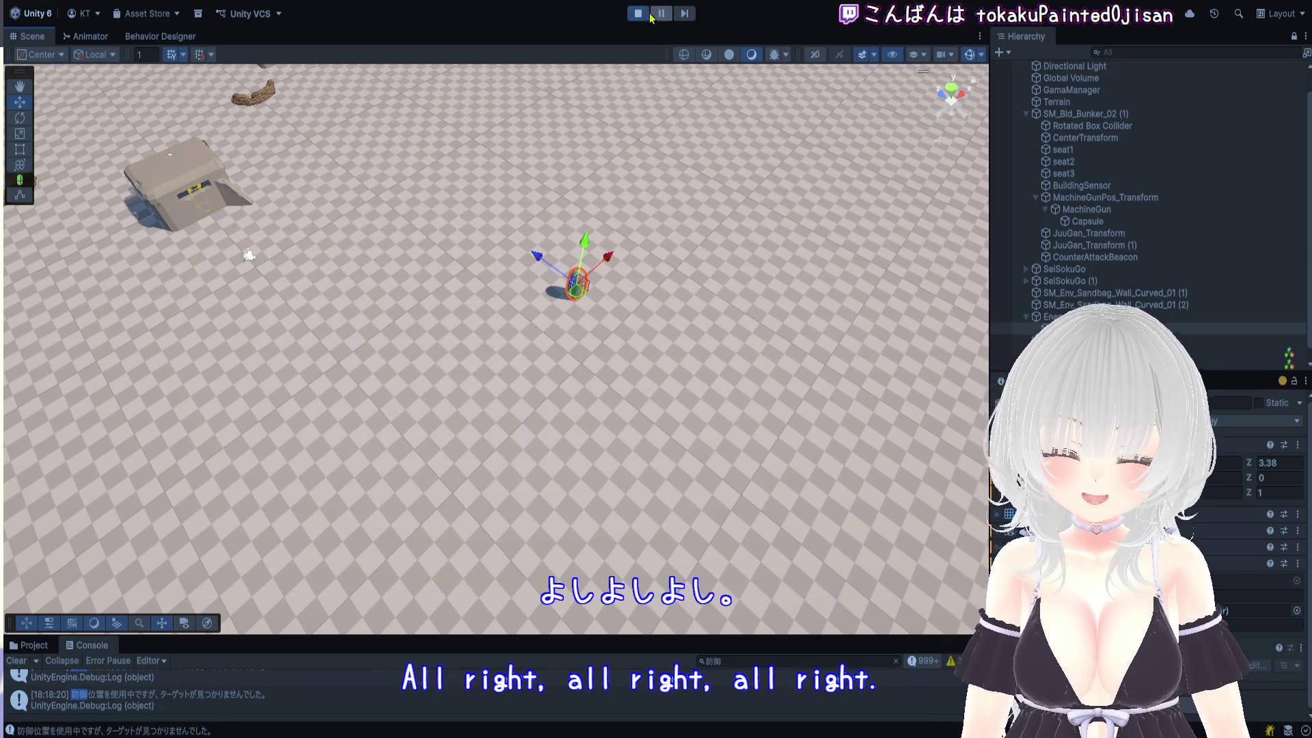
Exit Play mode, level the view on the bunkers and make the Console taller
{"action": "left_click", "coordinate": [649, 14]}
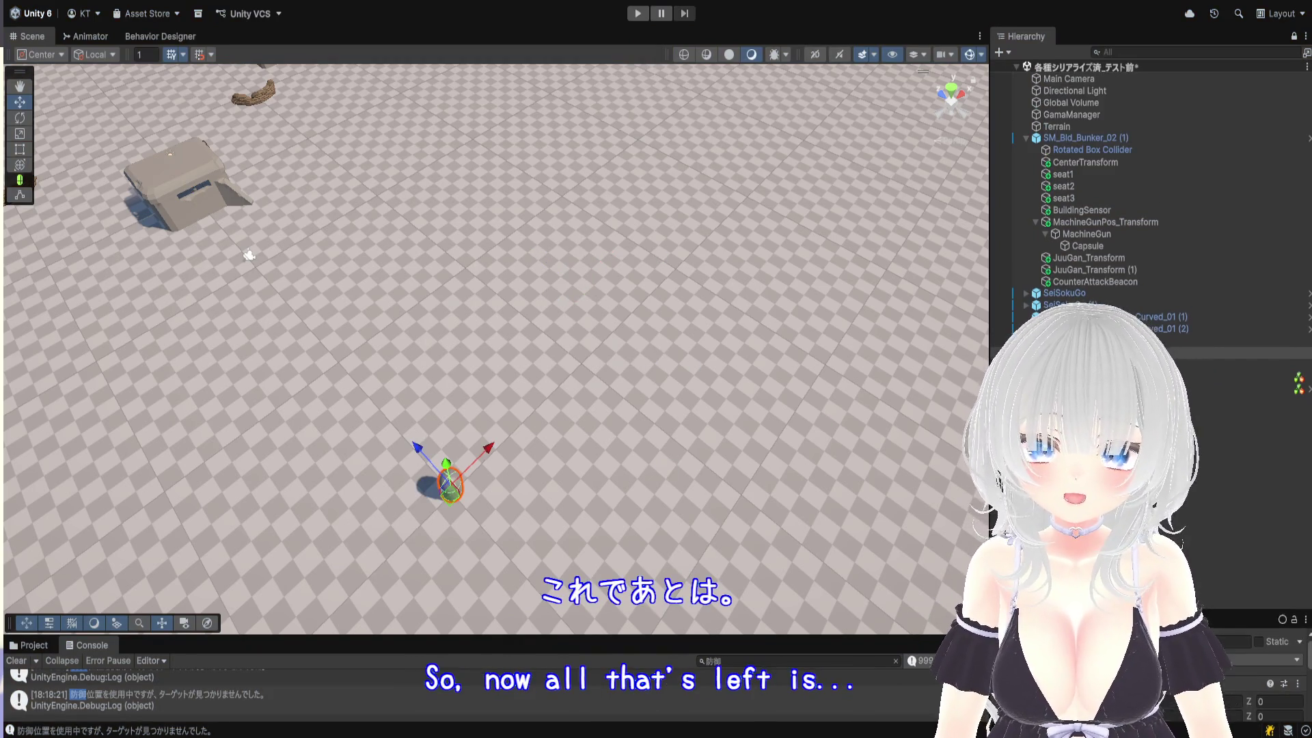
{"action": "mouse_move", "coordinate": [413, 310]}
{"action": "left_mouse_down"}
{"action": "mouse_move", "coordinate": [655, 332]}
{"action": "mouse_move", "coordinate": [695, 362]}
{"action": "mouse_move", "coordinate": [740, 328]}
{"action": "mouse_move", "coordinate": [757, 374]}
{"action": "mouse_move", "coordinate": [827, 420]}
{"action": "left_mouse_up"}
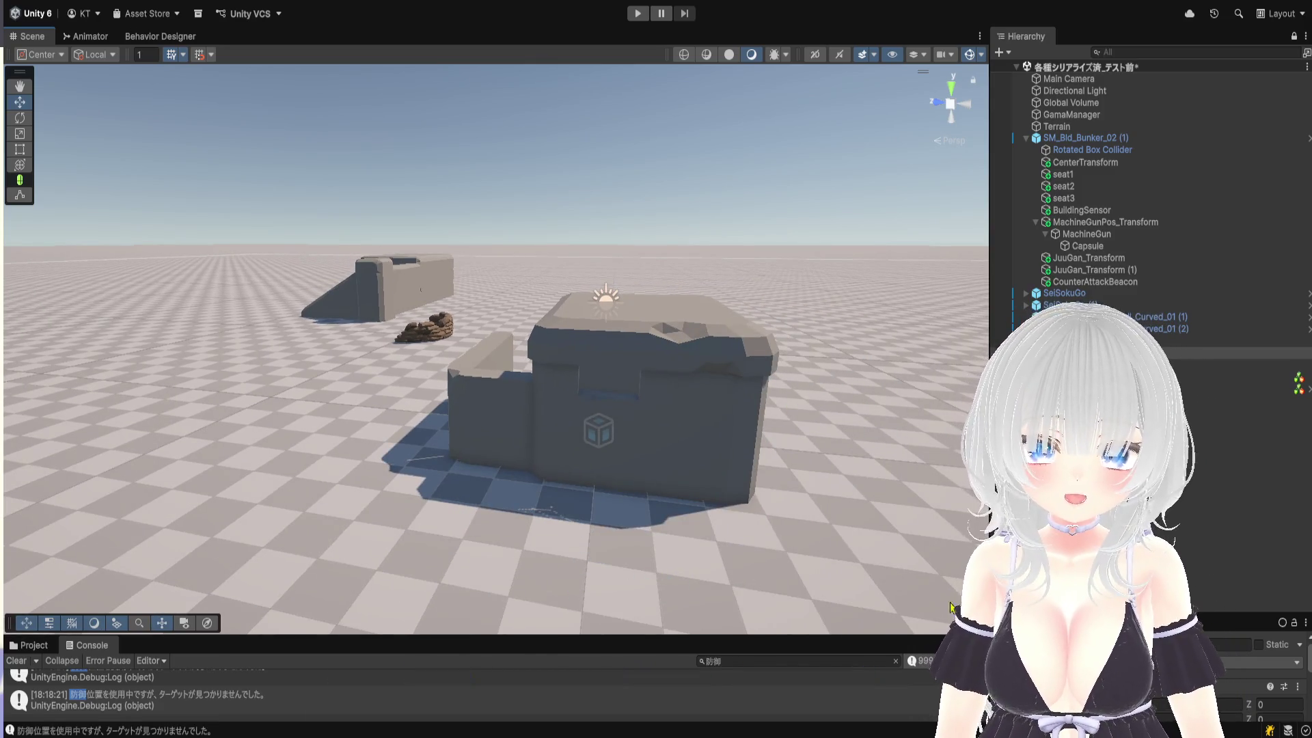
{"action": "mouse_move", "coordinate": [927, 633]}
{"action": "left_mouse_down"}
{"action": "mouse_move", "coordinate": [919, 452]}
{"action": "mouse_move", "coordinate": [912, 682]}
{"action": "left_mouse_up"}
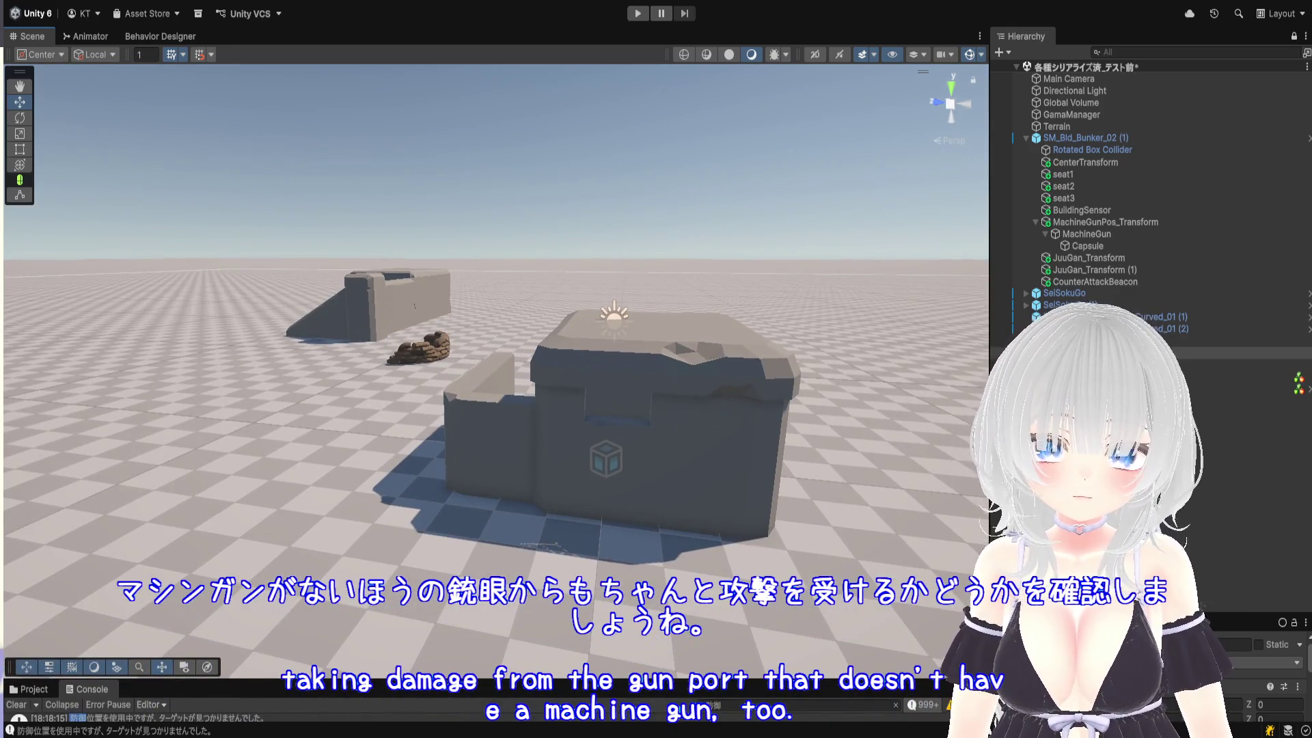
Frame the yellow Pon-chan character from the Hierarchy, orbit around it and zoom out
{"action": "double_click", "coordinate": [1230, 388]}
{"action": "mouse_move", "coordinate": [538, 345]}
{"action": "left_mouse_down"}
{"action": "mouse_move", "coordinate": [494, 420]}
{"action": "mouse_move", "coordinate": [427, 380]}
{"action": "mouse_move", "coordinate": [764, 387]}
{"action": "mouse_move", "coordinate": [744, 372]}
{"action": "left_mouse_up"}
{"action": "scroll", "coordinate": [584, 280], "scroll_direction": "down", "scroll_amount": 5}
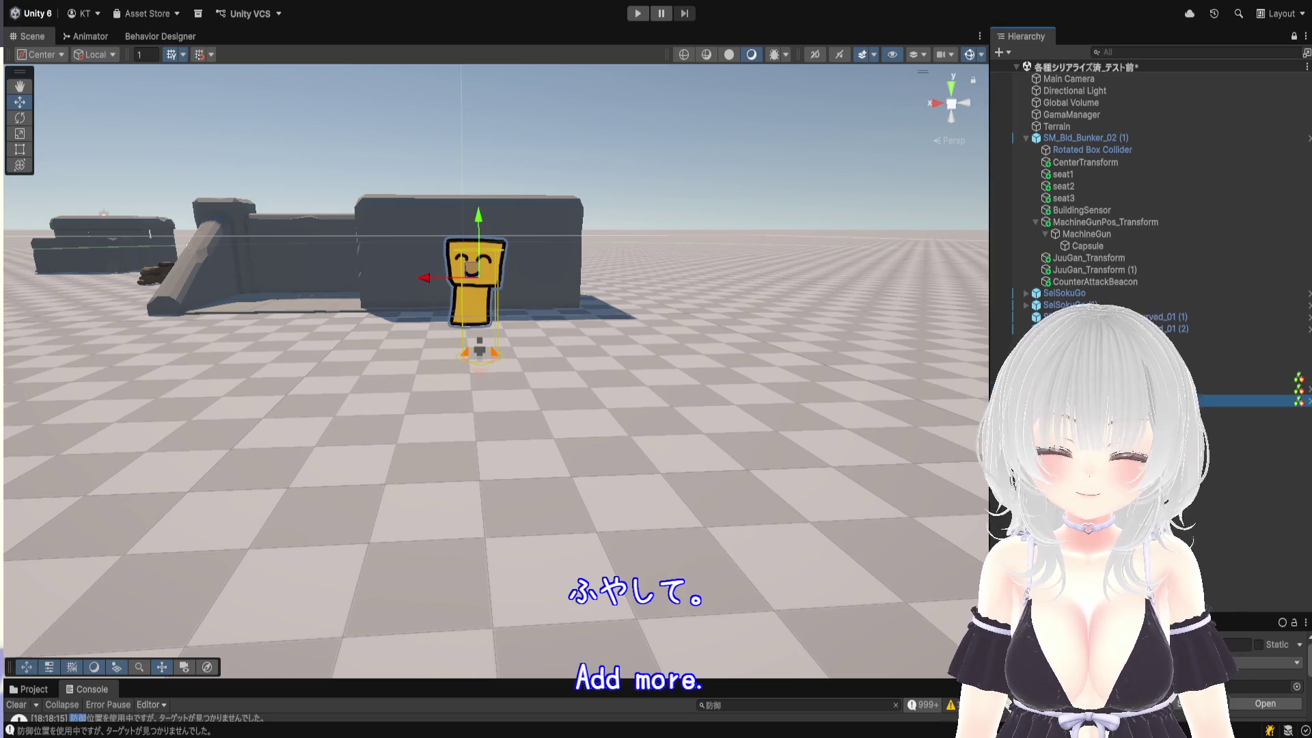
Duplicate the yellow character and slide the copies left along X into a row
{"action": "key", "text": "ctrl+d"}
{"action": "left_click_drag", "start_coordinate": [424, 287], "coordinate": [243, 290]}
{"action": "key", "text": "ctrl+d"}
{"action": "key", "text": "ctrl+d"}
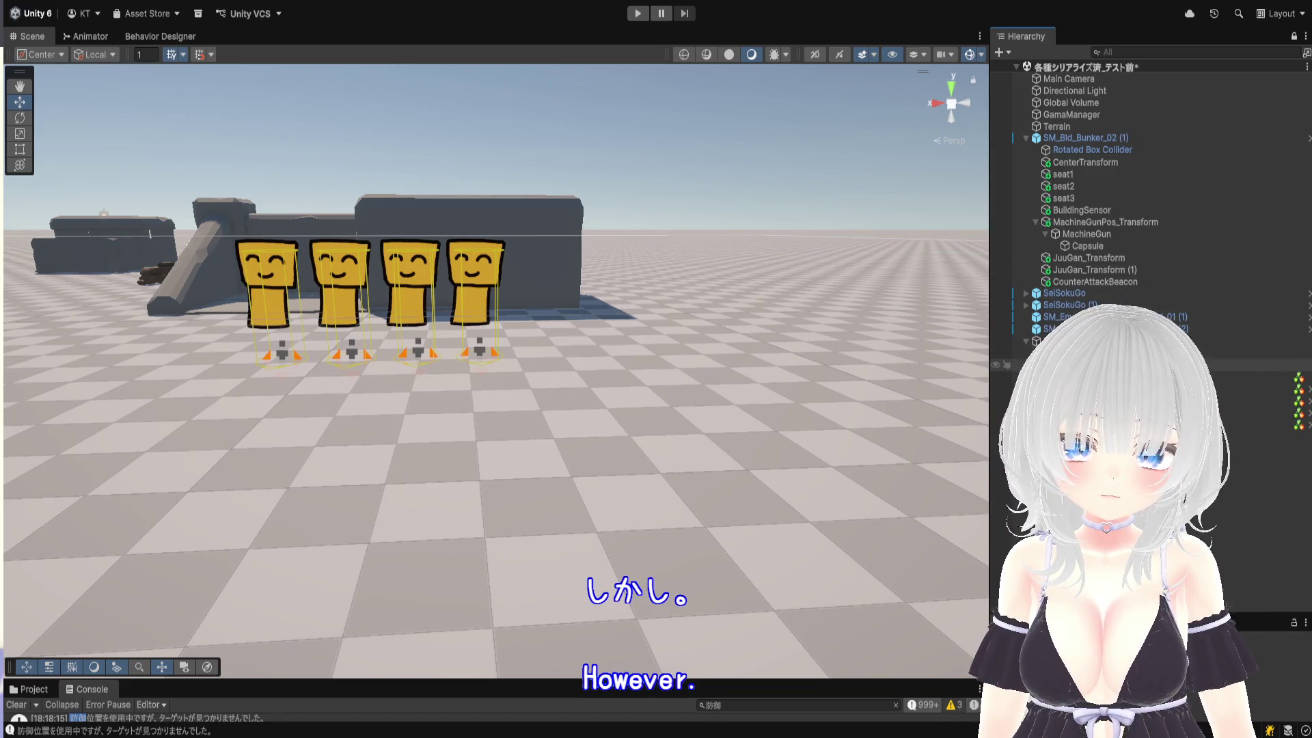
Grow the holder object's character list to 4 entries, assign the last character, and enter Play mode
{"action": "left_click", "coordinate": [1066, 376]}
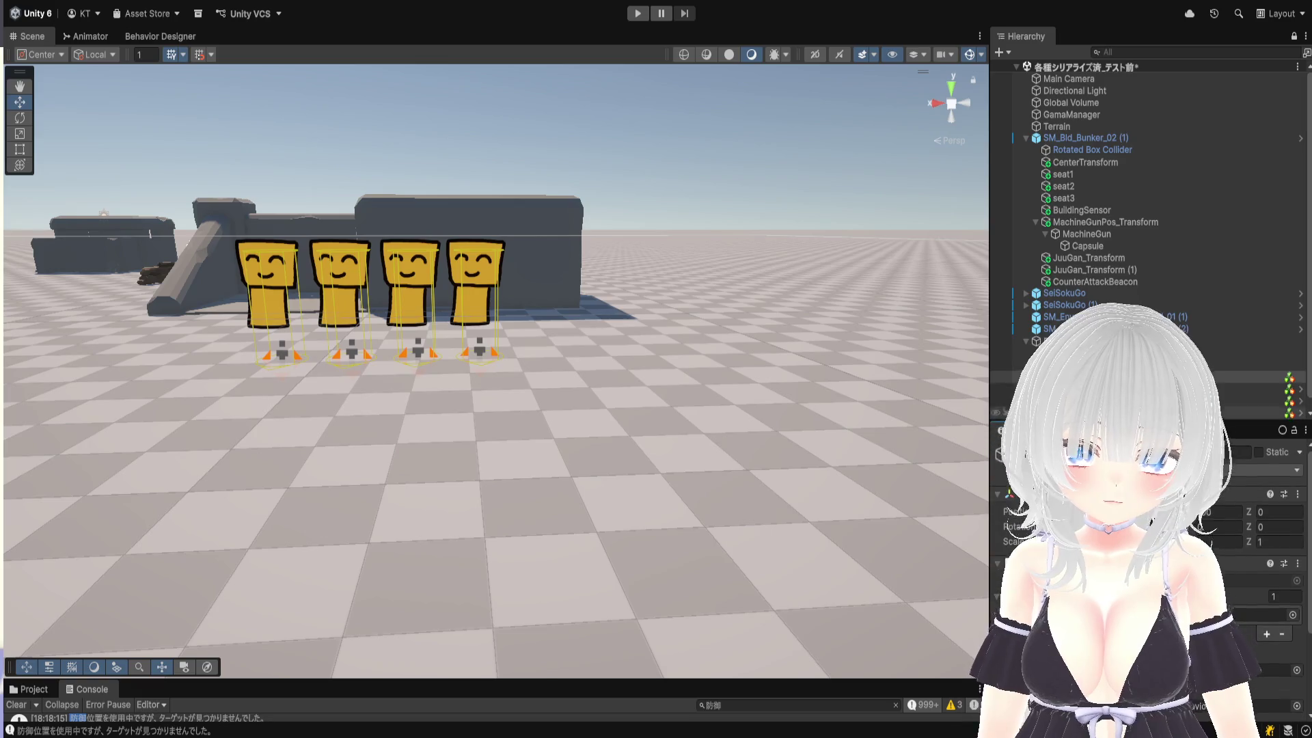
{"action": "scroll", "coordinate": [1261, 645], "scroll_direction": "down", "scroll_amount": 2}
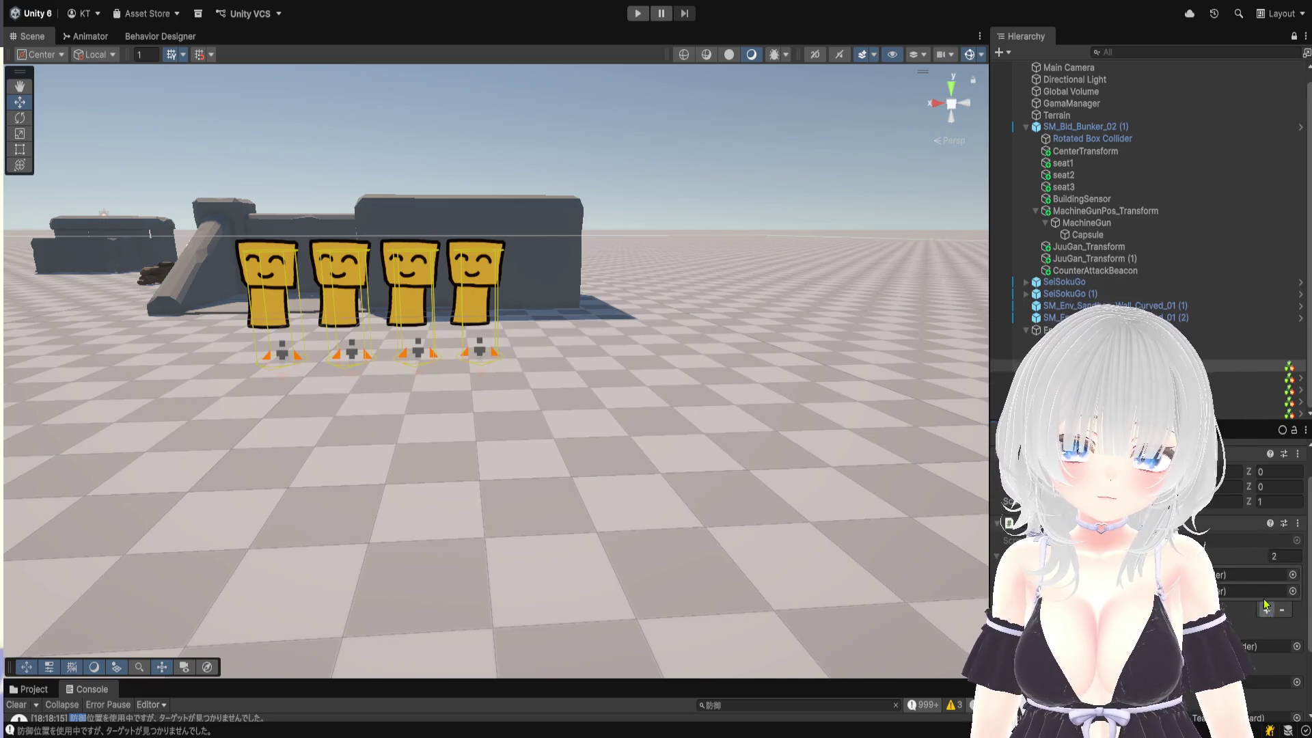
{"action": "left_click", "coordinate": [1265, 607]}
{"action": "left_click", "coordinate": [1260, 623]}
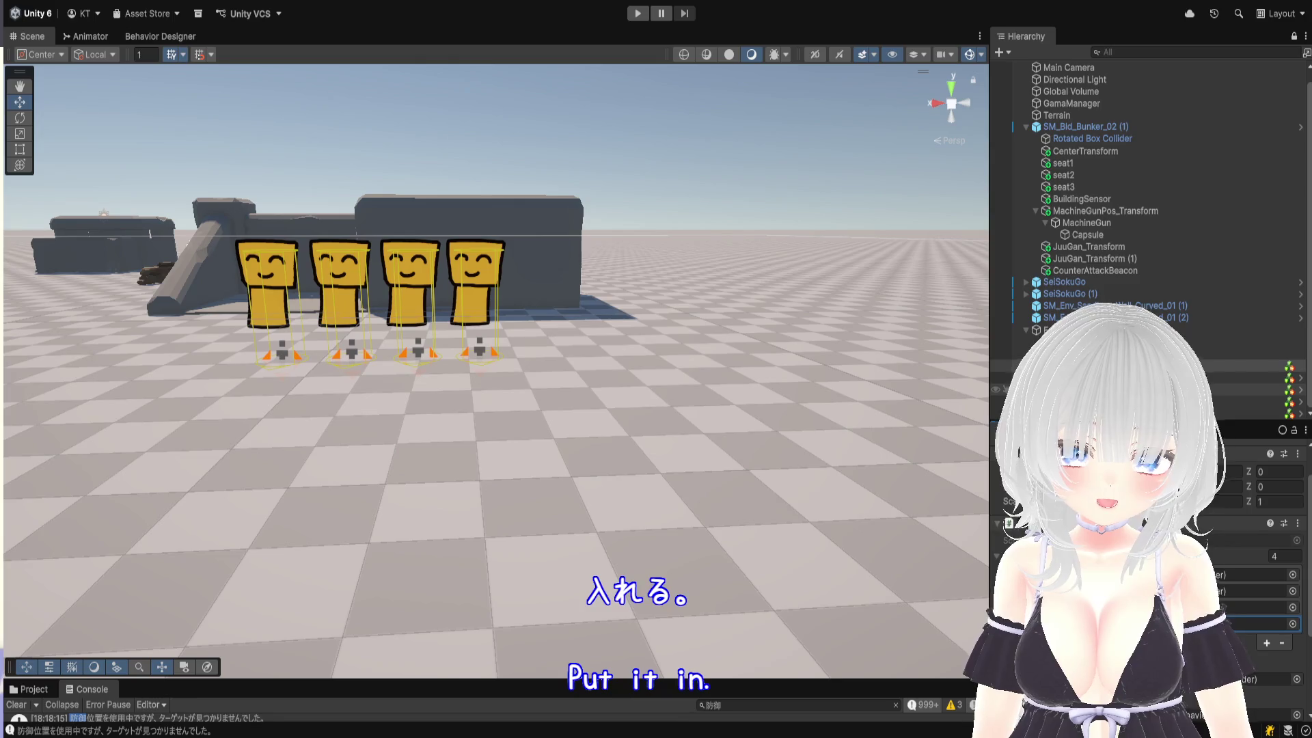
{"action": "scroll", "coordinate": [1264, 614], "scroll_direction": "up", "scroll_amount": 2}
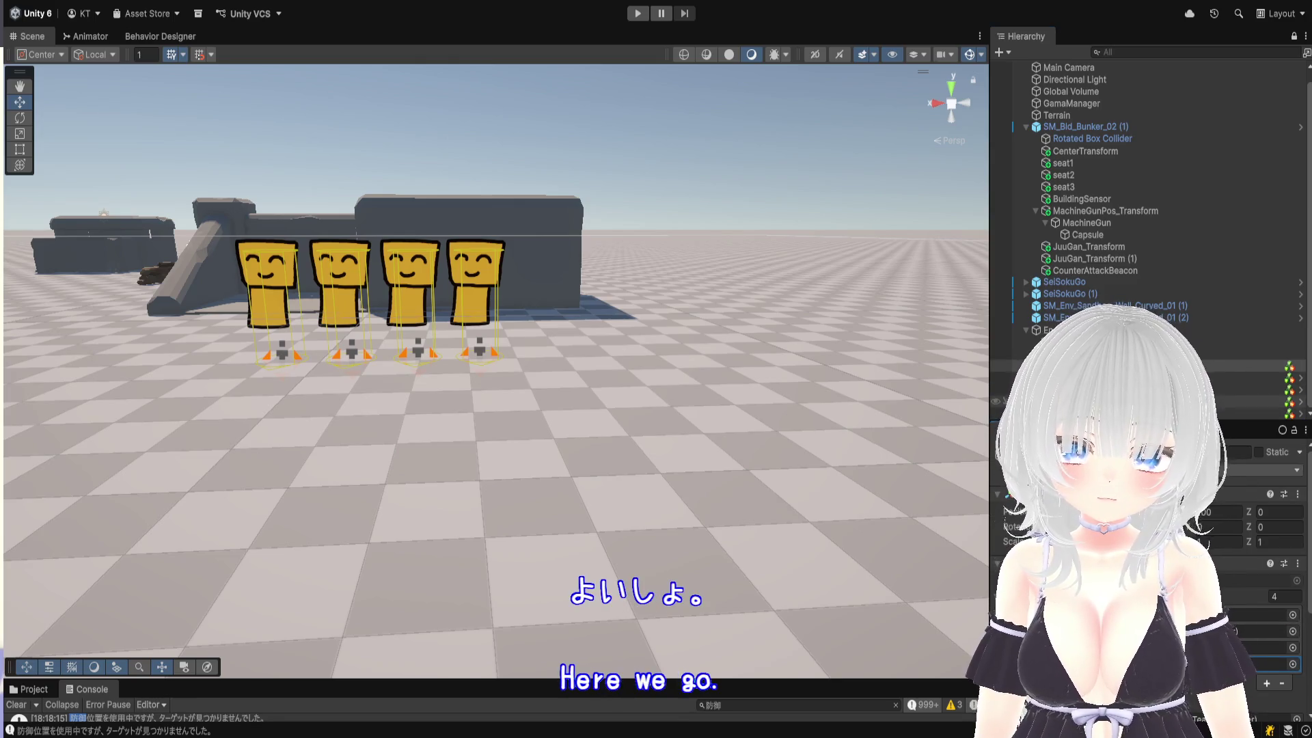
{"action": "left_click", "coordinate": [1257, 647]}
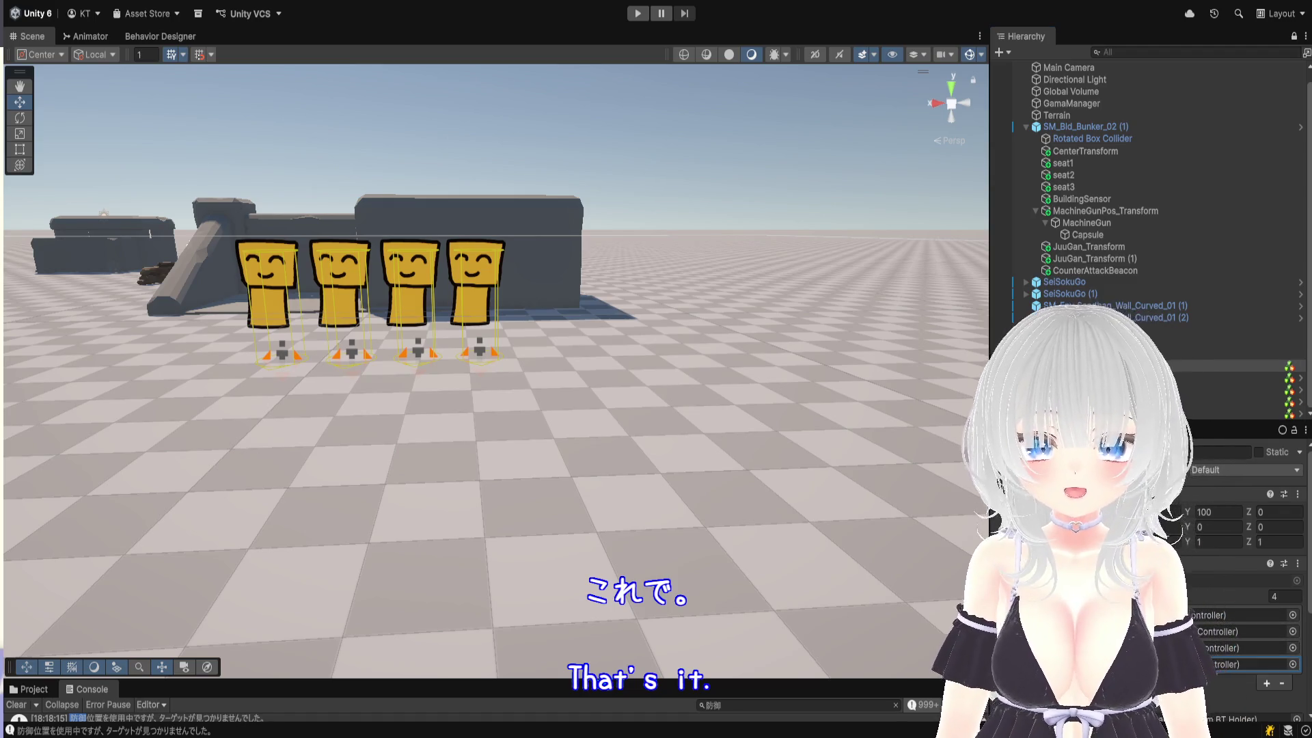
{"action": "left_click", "coordinate": [637, 13]}
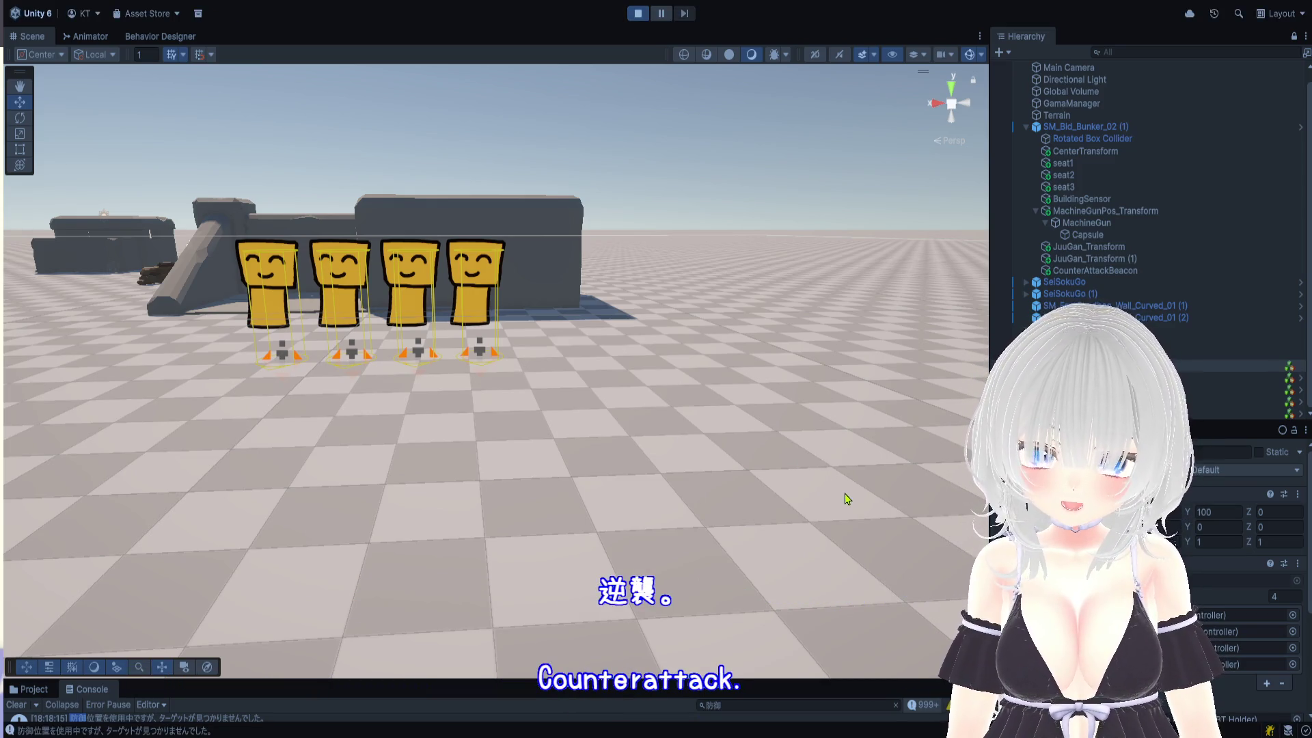
Pull the view back from the bunker, select the player capsule and move it to Z 1.8
{"action": "scroll", "coordinate": [761, 455], "scroll_direction": "down", "scroll_amount": 5}
{"action": "mouse_move", "coordinate": [533, 378]}
{"action": "left_mouse_down"}
{"action": "mouse_move", "coordinate": [639, 428]}
{"action": "mouse_move", "coordinate": [344, 512]}
{"action": "mouse_move", "coordinate": [654, 582]}
{"action": "mouse_move", "coordinate": [642, 521]}
{"action": "mouse_move", "coordinate": [670, 522]}
{"action": "left_mouse_up"}
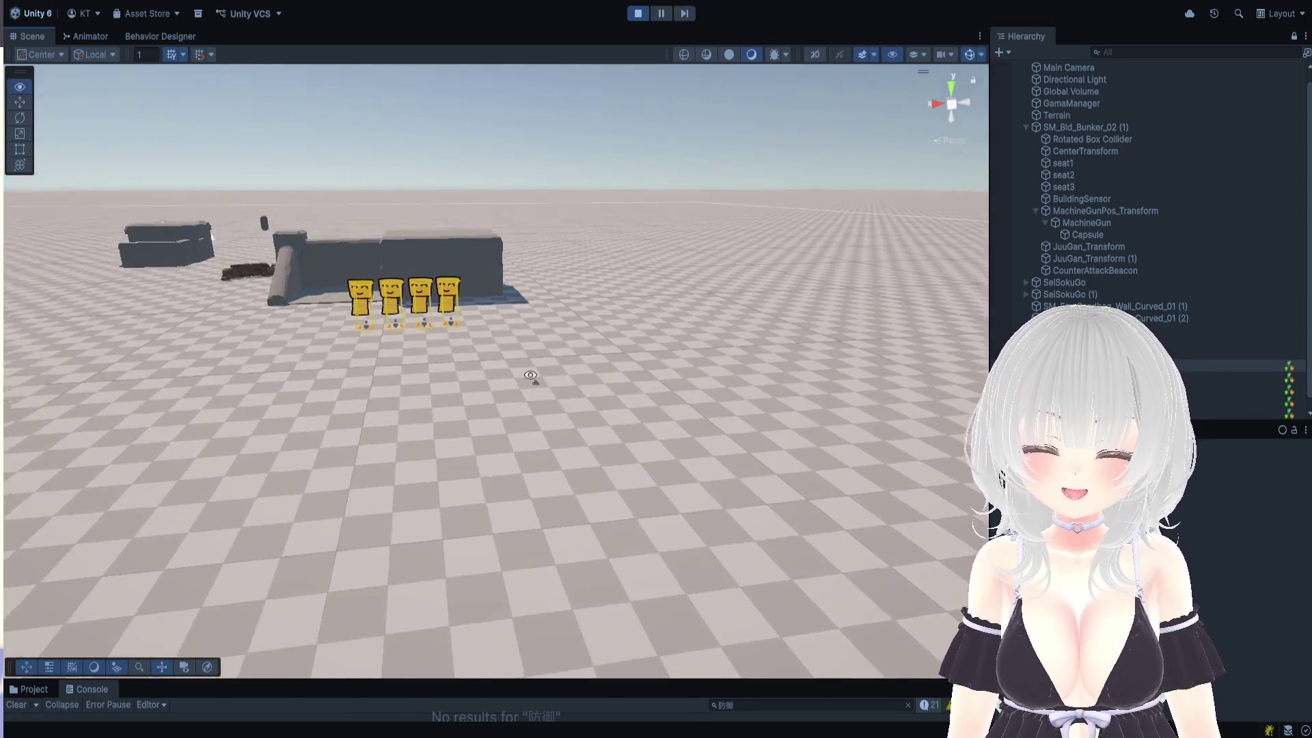
{"action": "scroll", "coordinate": [615, 442], "scroll_direction": "down", "scroll_amount": 3}
{"action": "scroll", "coordinate": [655, 583], "scroll_direction": "up", "scroll_amount": 5}
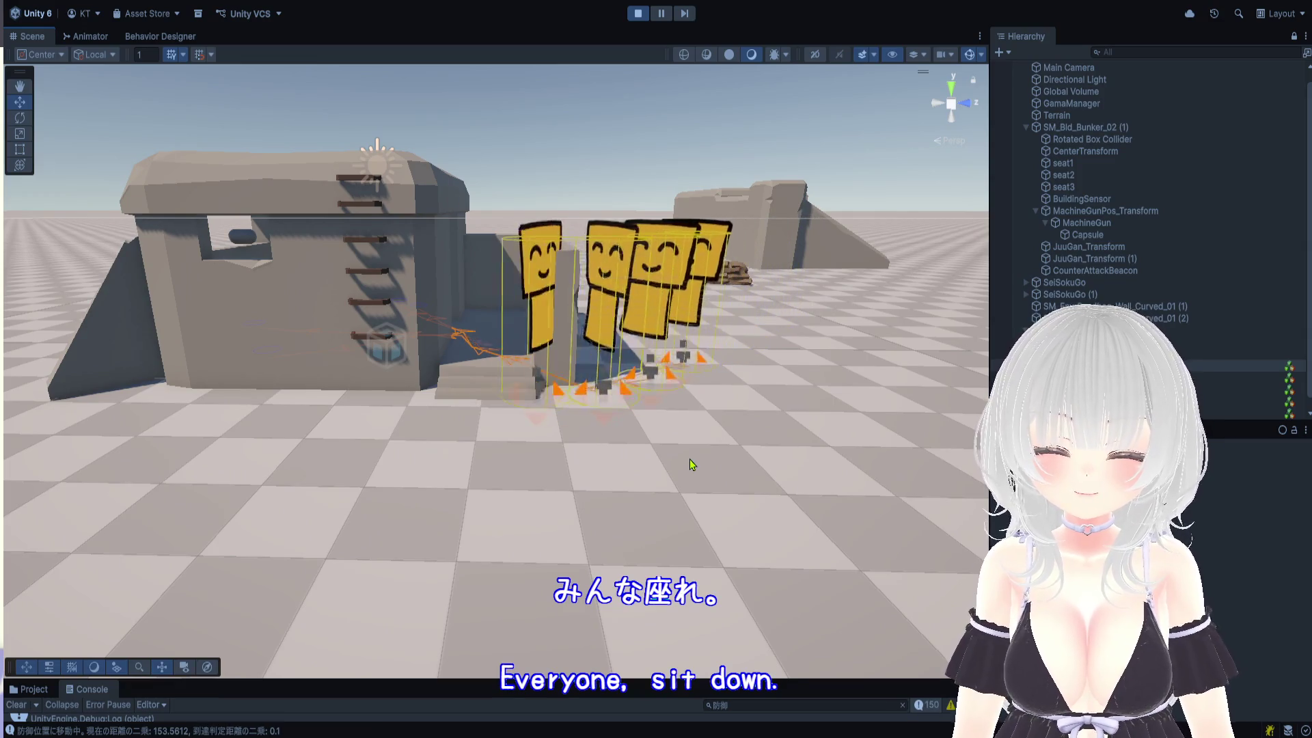
{"action": "mouse_move", "coordinate": [684, 454]}
{"action": "left_mouse_down"}
{"action": "mouse_move", "coordinate": [504, 442]}
{"action": "mouse_move", "coordinate": [555, 456]}
{"action": "mouse_move", "coordinate": [456, 429]}
{"action": "mouse_move", "coordinate": [511, 440]}
{"action": "mouse_move", "coordinate": [708, 427]}
{"action": "mouse_move", "coordinate": [569, 441]}
{"action": "left_mouse_up"}
{"action": "left_click", "coordinate": [315, 474]}
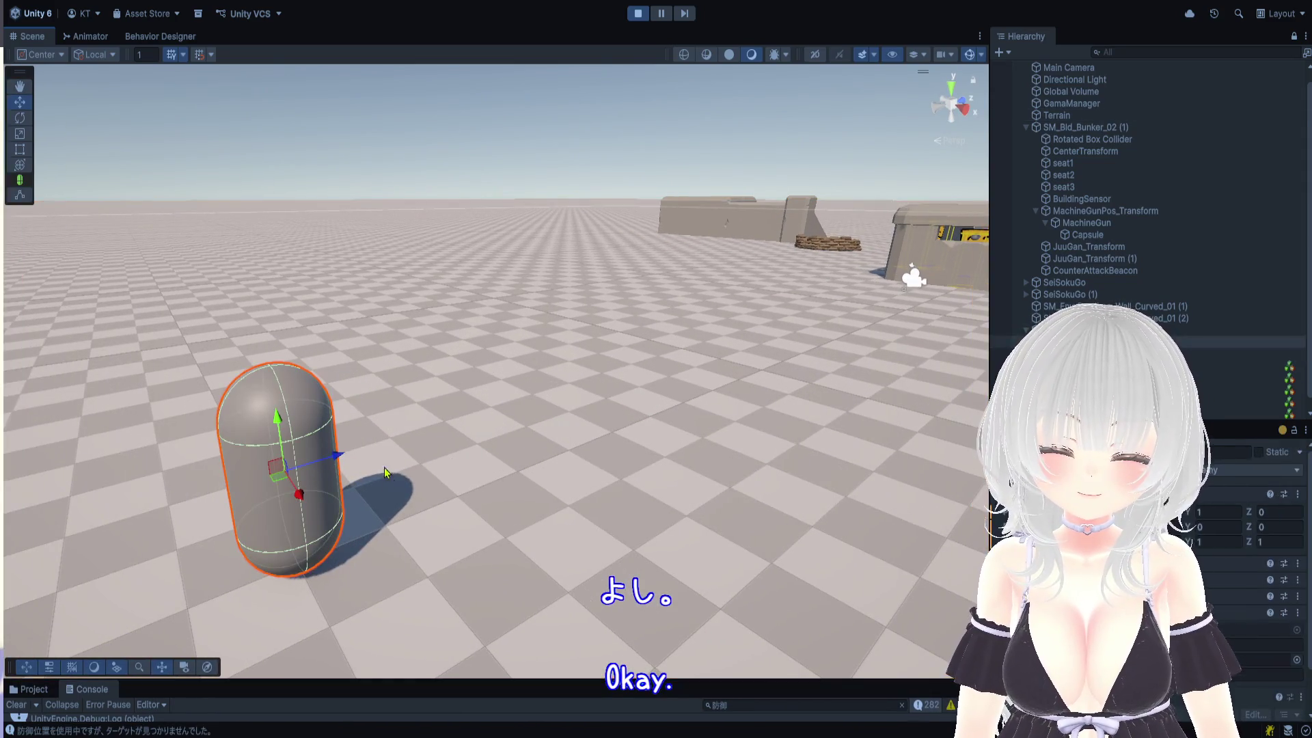
{"action": "left_click_drag", "start_coordinate": [340, 462], "coordinate": [561, 422]}
Slide the capsule sideways and out to Z 25.62, then bring it back toward the bunker
{"action": "mouse_move", "coordinate": [644, 375]}
{"action": "left_mouse_down"}
{"action": "mouse_move", "coordinate": [483, 375]}
{"action": "mouse_move", "coordinate": [636, 391]}
{"action": "left_mouse_up"}
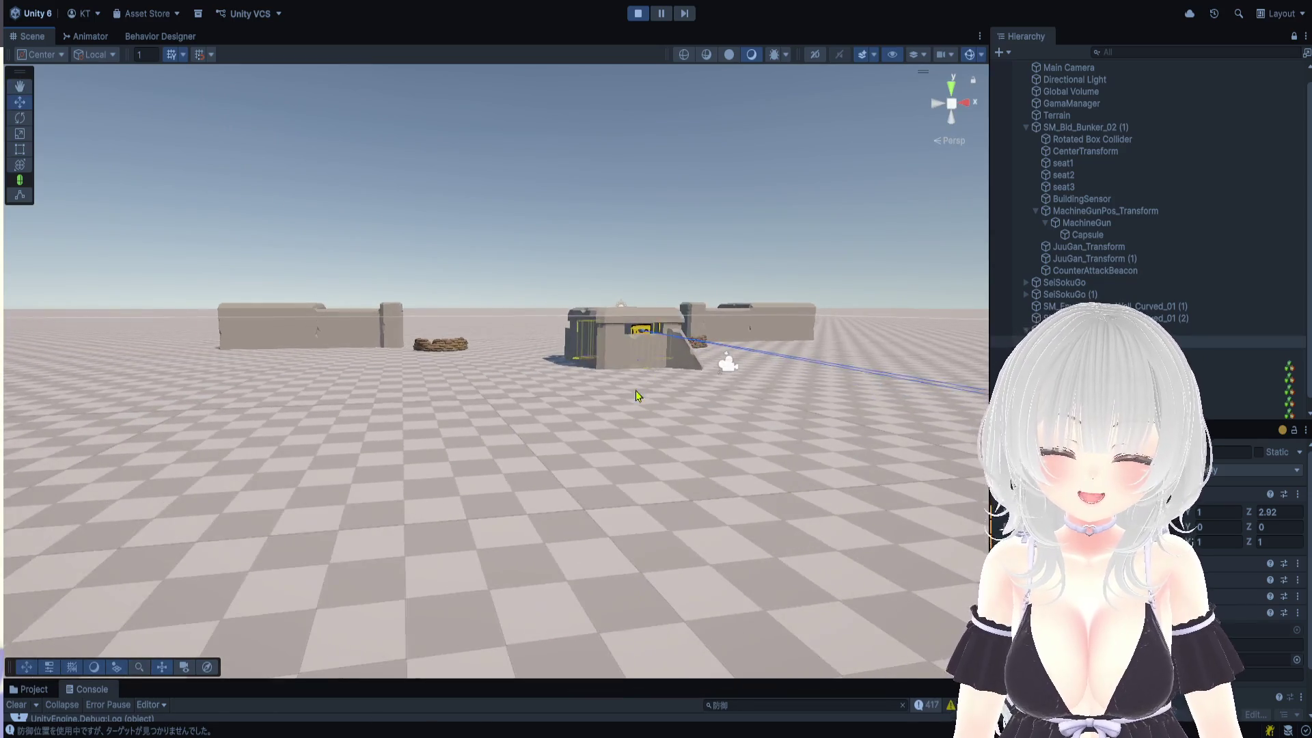
{"action": "mouse_move", "coordinate": [948, 437]}
{"action": "left_mouse_down"}
{"action": "mouse_move", "coordinate": [456, 513]}
{"action": "mouse_move", "coordinate": [290, 403]}
{"action": "mouse_move", "coordinate": [619, 483]}
{"action": "mouse_move", "coordinate": [571, 433]}
{"action": "mouse_move", "coordinate": [612, 430]}
{"action": "left_mouse_up"}
{"action": "mouse_move", "coordinate": [806, 306]}
{"action": "left_mouse_down"}
{"action": "mouse_move", "coordinate": [311, 356]}
{"action": "mouse_move", "coordinate": [527, 412]}
{"action": "mouse_move", "coordinate": [779, 418]}
{"action": "mouse_move", "coordinate": [813, 465]}
{"action": "mouse_move", "coordinate": [765, 523]}
{"action": "mouse_move", "coordinate": [503, 546]}
{"action": "mouse_move", "coordinate": [526, 505]}
{"action": "mouse_move", "coordinate": [881, 483]}
{"action": "left_mouse_up"}
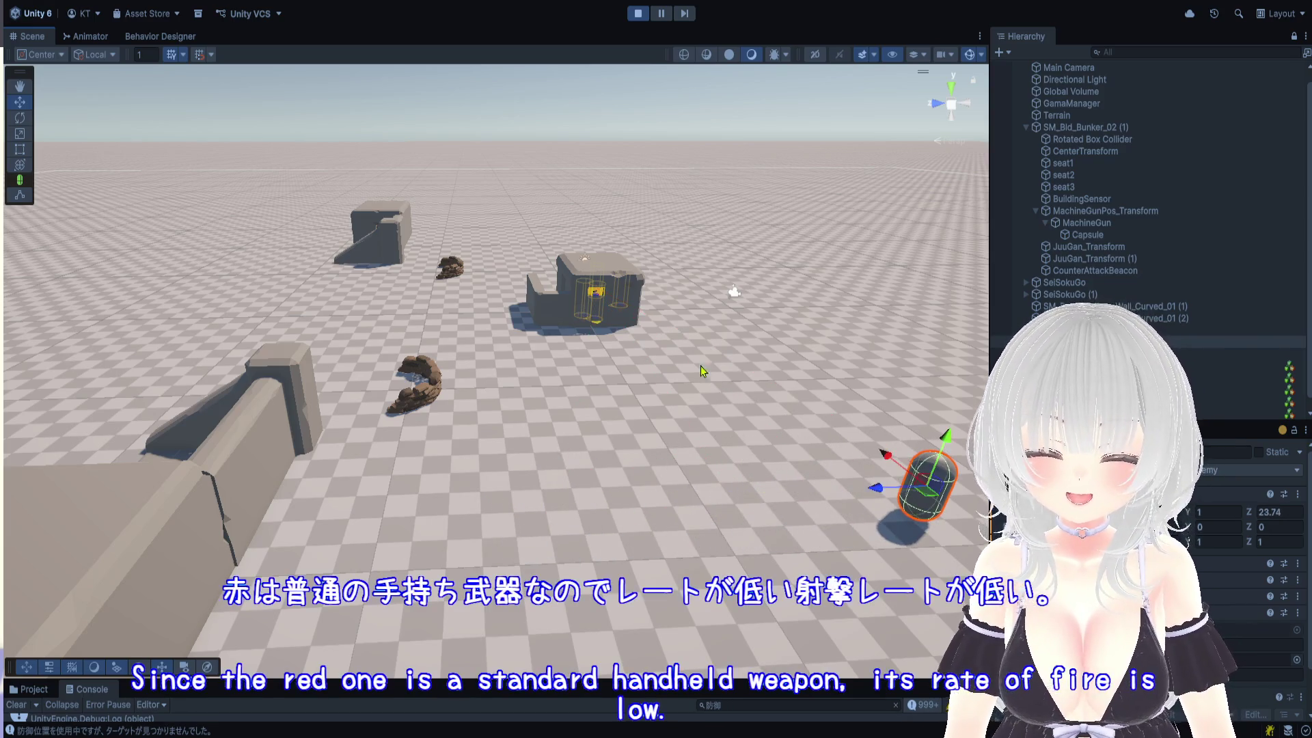
{"action": "mouse_move", "coordinate": [700, 371]}
{"action": "left_mouse_down"}
{"action": "mouse_move", "coordinate": [432, 434]}
{"action": "mouse_move", "coordinate": [381, 525]}
{"action": "left_mouse_up"}
{"action": "left_click_drag", "start_coordinate": [272, 601], "coordinate": [724, 577]}
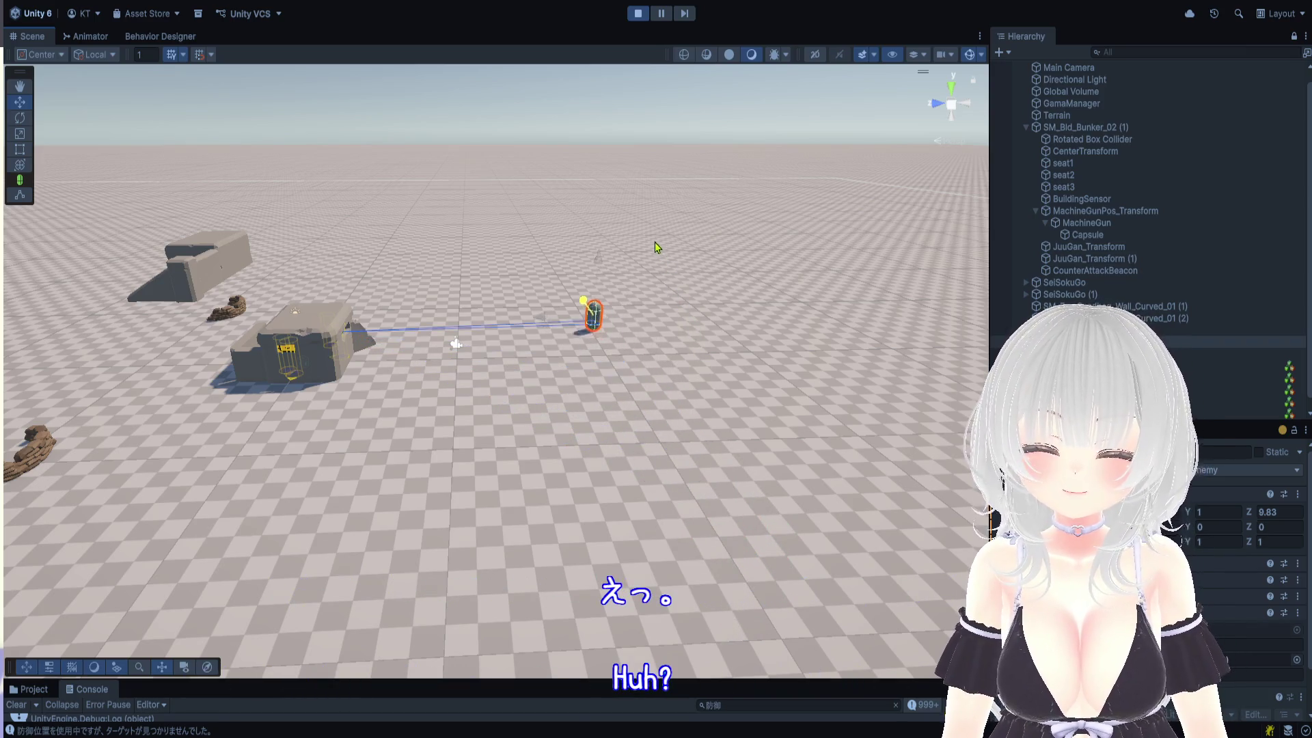
Fly the Scene camera forward into the bunker's gun port to inspect it up close
{"action": "mouse_move", "coordinate": [641, 210]}
{"action": "left_mouse_down"}
{"action": "mouse_move", "coordinate": [732, 429]}
{"action": "mouse_move", "coordinate": [552, 397]}
{"action": "mouse_move", "coordinate": [491, 400]}
{"action": "left_mouse_up"}
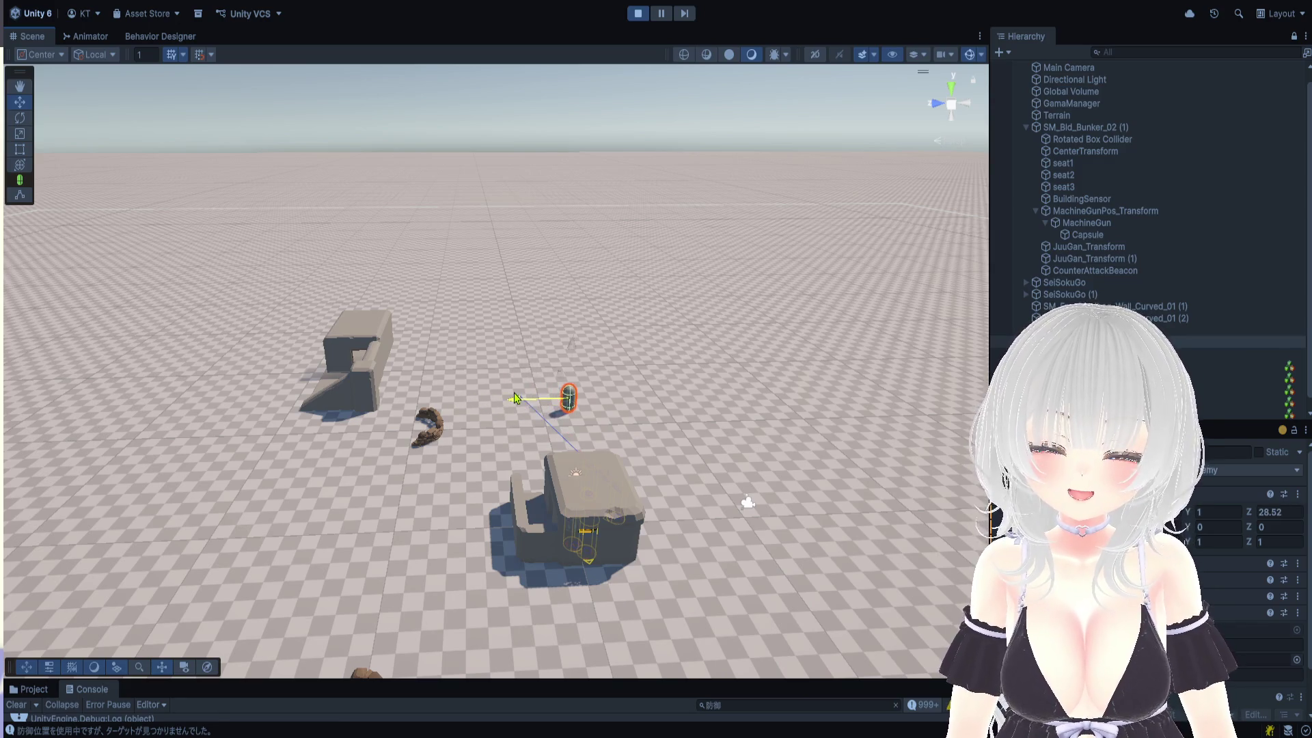
{"action": "key", "text": "w"}
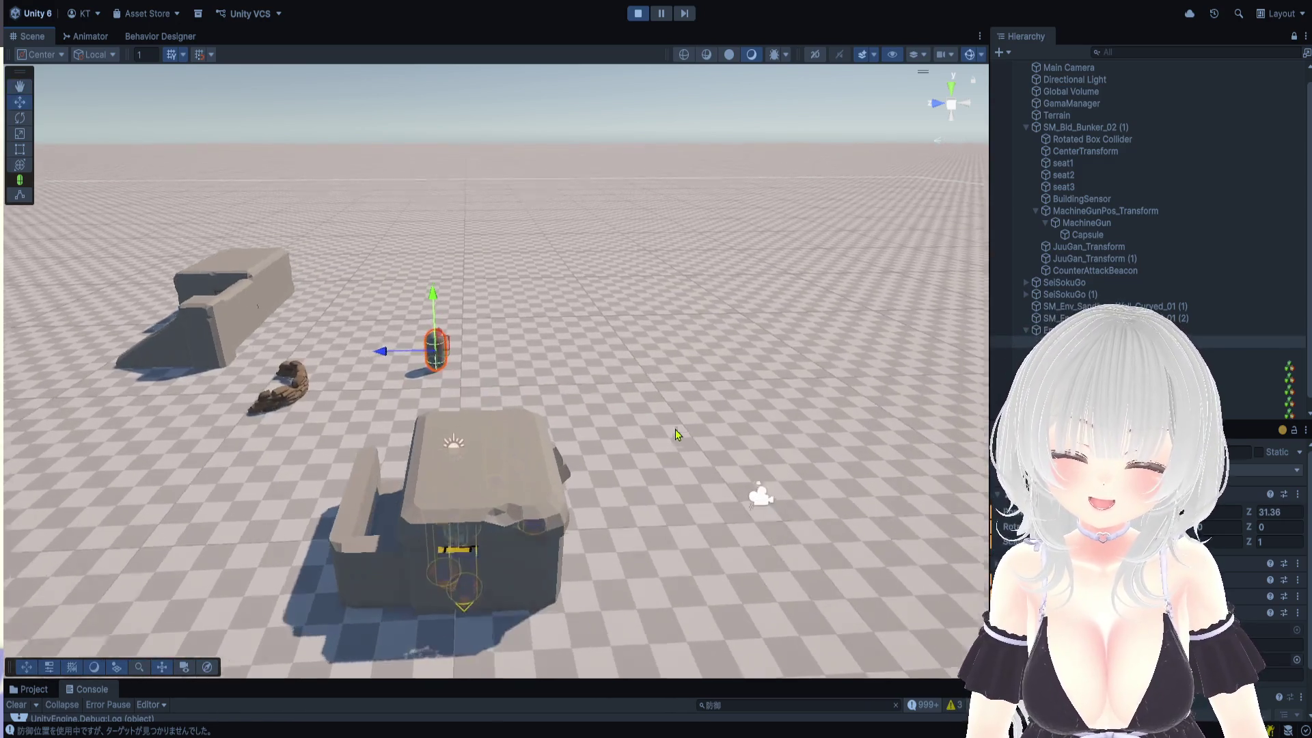
{"action": "key", "text": "w"}
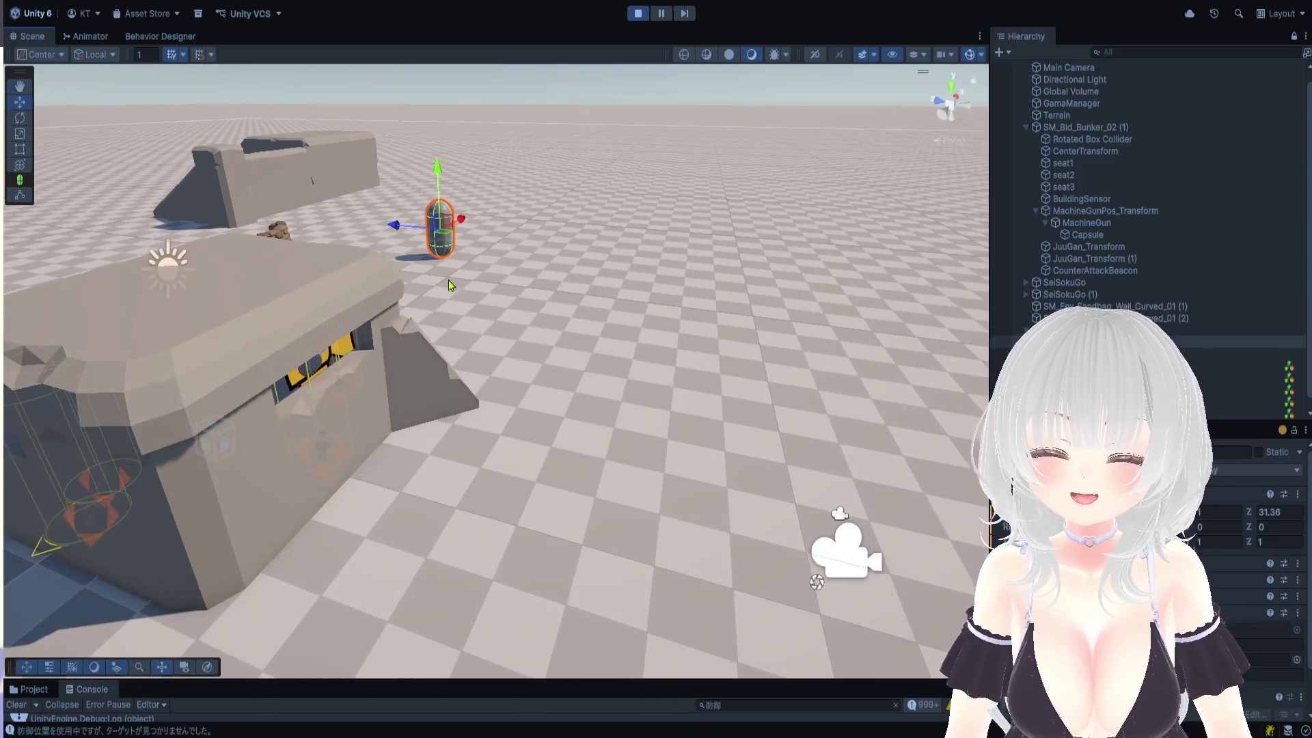
{"action": "scroll", "coordinate": [447, 265], "scroll_direction": "up", "scroll_amount": 3}
{"action": "scroll", "coordinate": [433, 313], "scroll_direction": "up", "scroll_amount": 5}
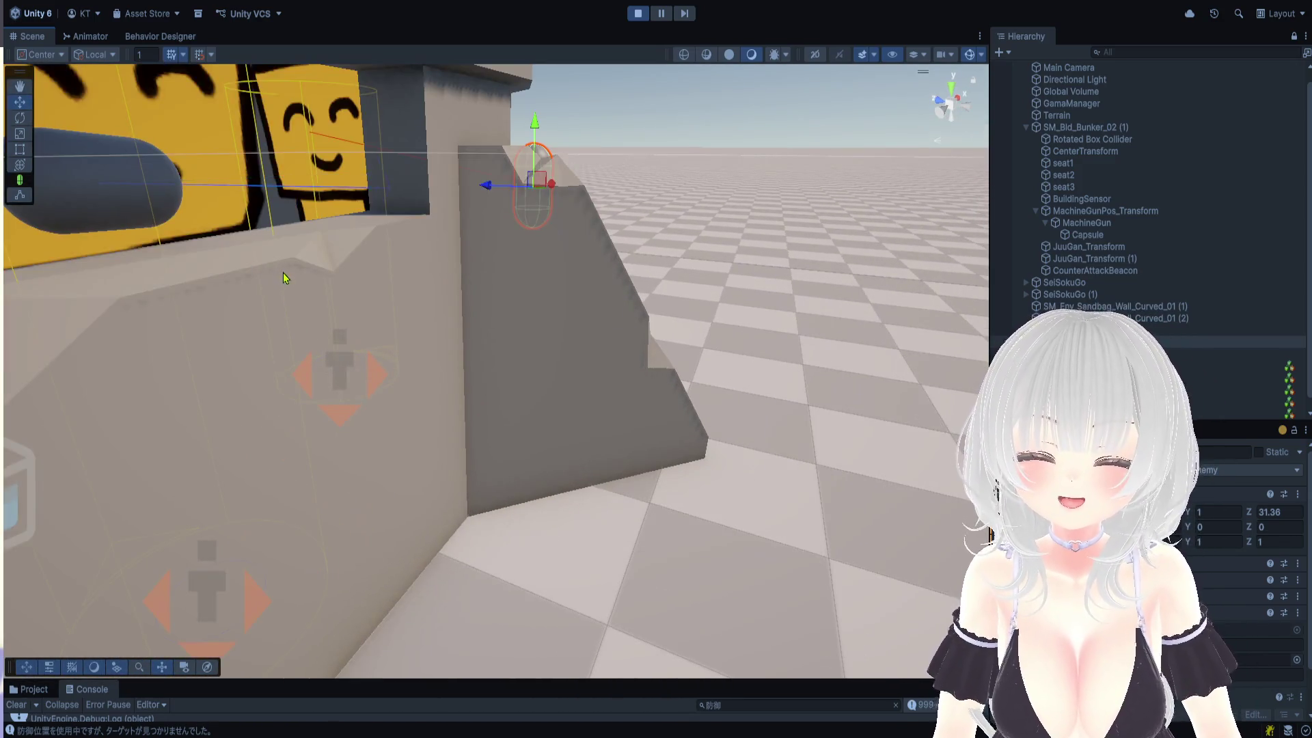
{"action": "left_click_drag", "start_coordinate": [282, 272], "coordinate": [351, 309]}
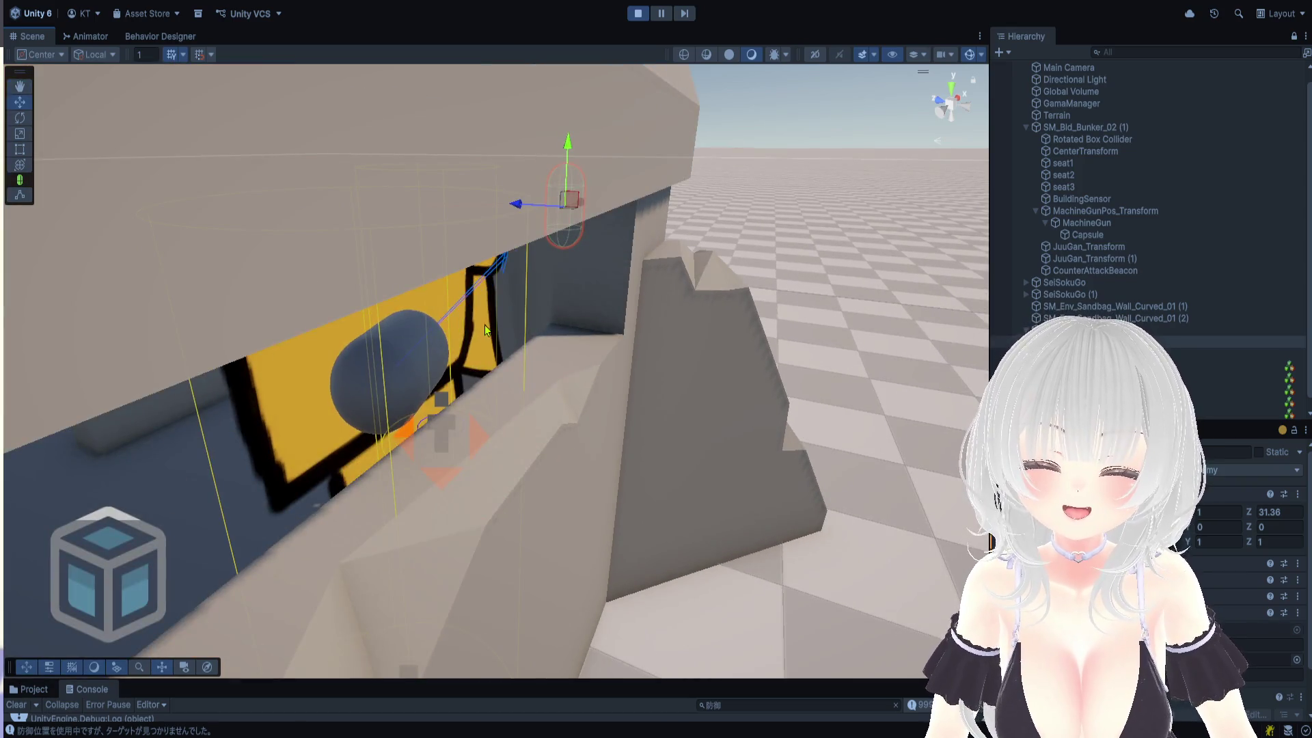
{"action": "scroll", "coordinate": [479, 315], "scroll_direction": "up", "scroll_amount": 3}
{"action": "scroll", "coordinate": [478, 239], "scroll_direction": "up", "scroll_amount": 3}
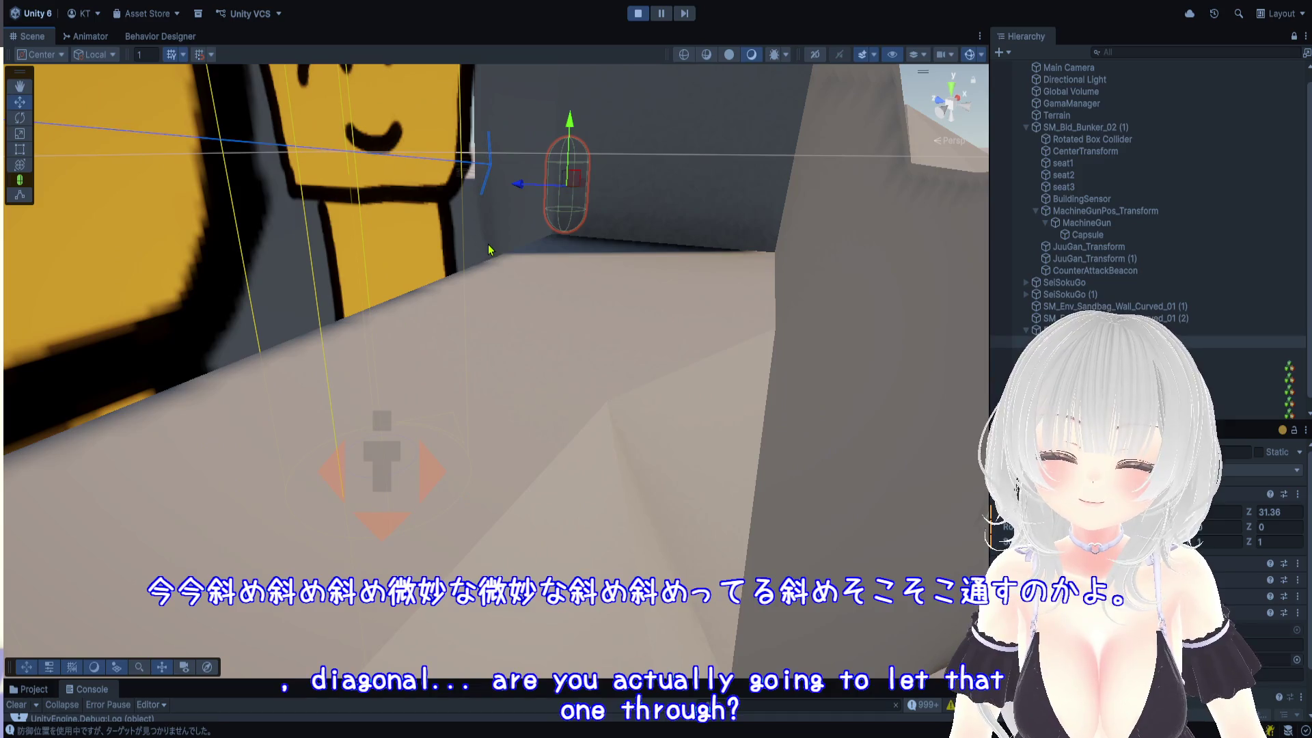
{"action": "mouse_move", "coordinate": [488, 249]}
{"action": "left_mouse_down"}
{"action": "mouse_move", "coordinate": [522, 263]}
{"action": "mouse_move", "coordinate": [486, 257]}
{"action": "mouse_move", "coordinate": [499, 275]}
{"action": "left_mouse_up"}
Zoom back out to centre the bunker and move the capsule up to its front at Z 32.6
{"action": "scroll", "coordinate": [620, 234], "scroll_direction": "down", "scroll_amount": 5}
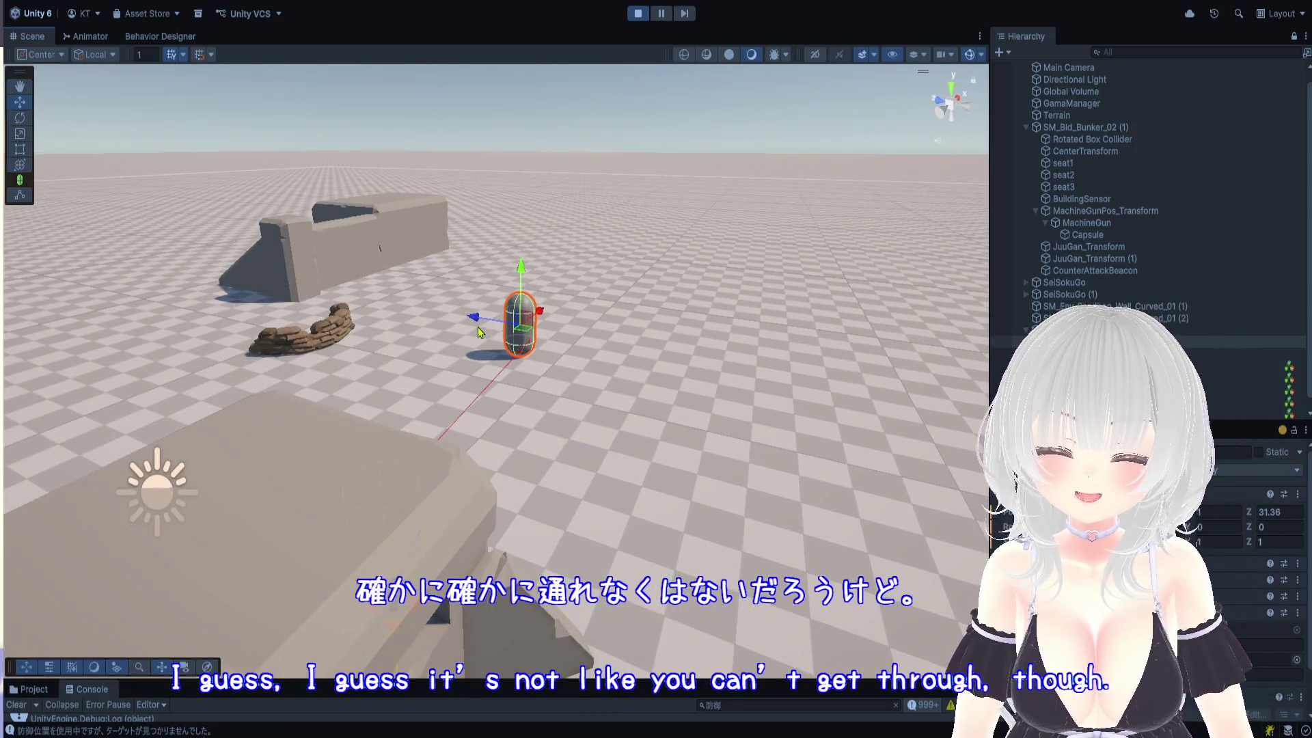
{"action": "scroll", "coordinate": [665, 366], "scroll_direction": "down", "scroll_amount": 3}
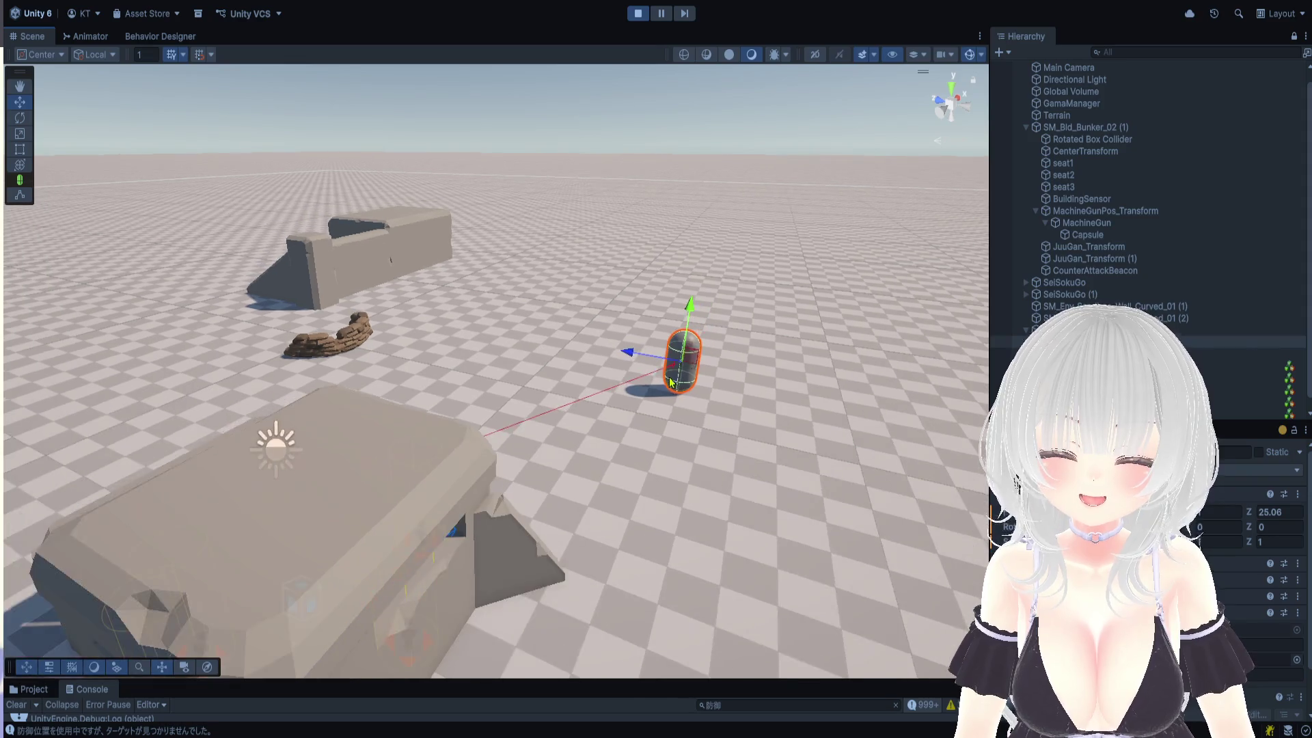
{"action": "scroll", "coordinate": [641, 465], "scroll_direction": "up", "scroll_amount": 2}
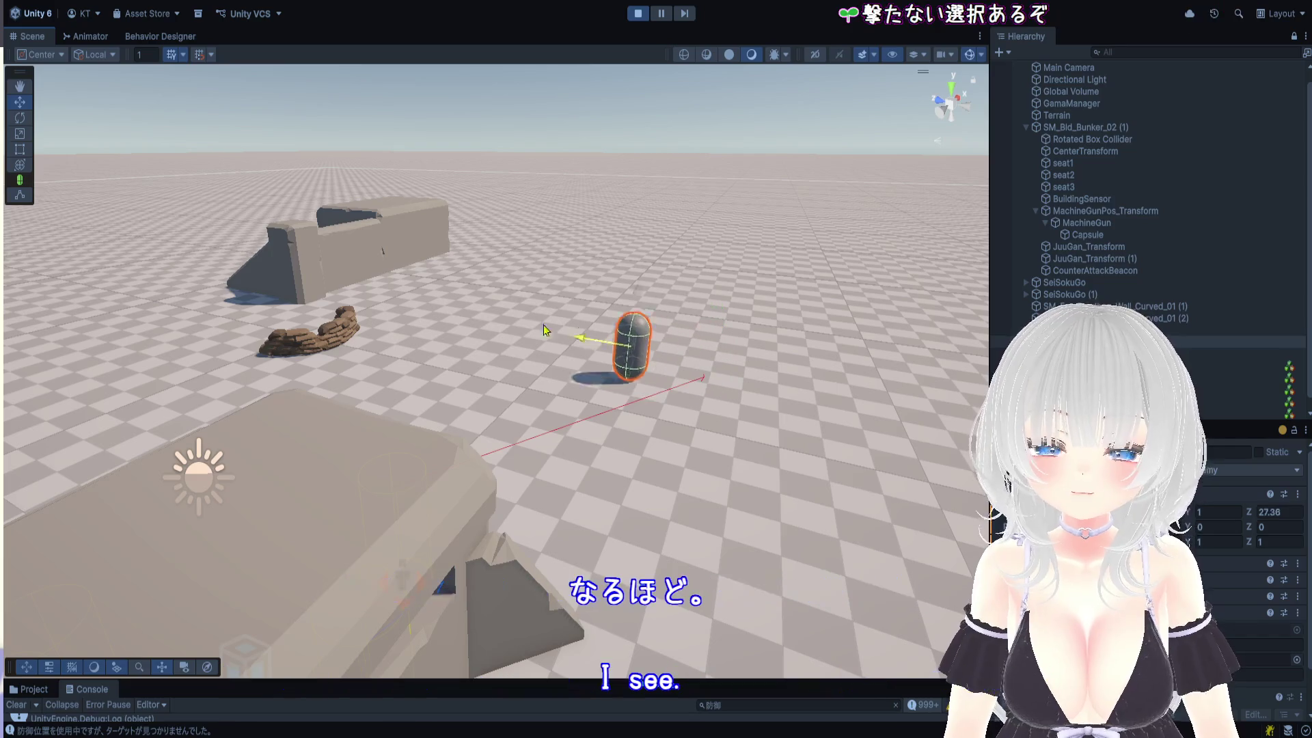
{"action": "mouse_move", "coordinate": [659, 356]}
{"action": "left_mouse_down"}
{"action": "mouse_move", "coordinate": [786, 355]}
{"action": "mouse_move", "coordinate": [546, 342]}
{"action": "mouse_move", "coordinate": [581, 344]}
{"action": "mouse_move", "coordinate": [619, 407]}
{"action": "left_mouse_up"}
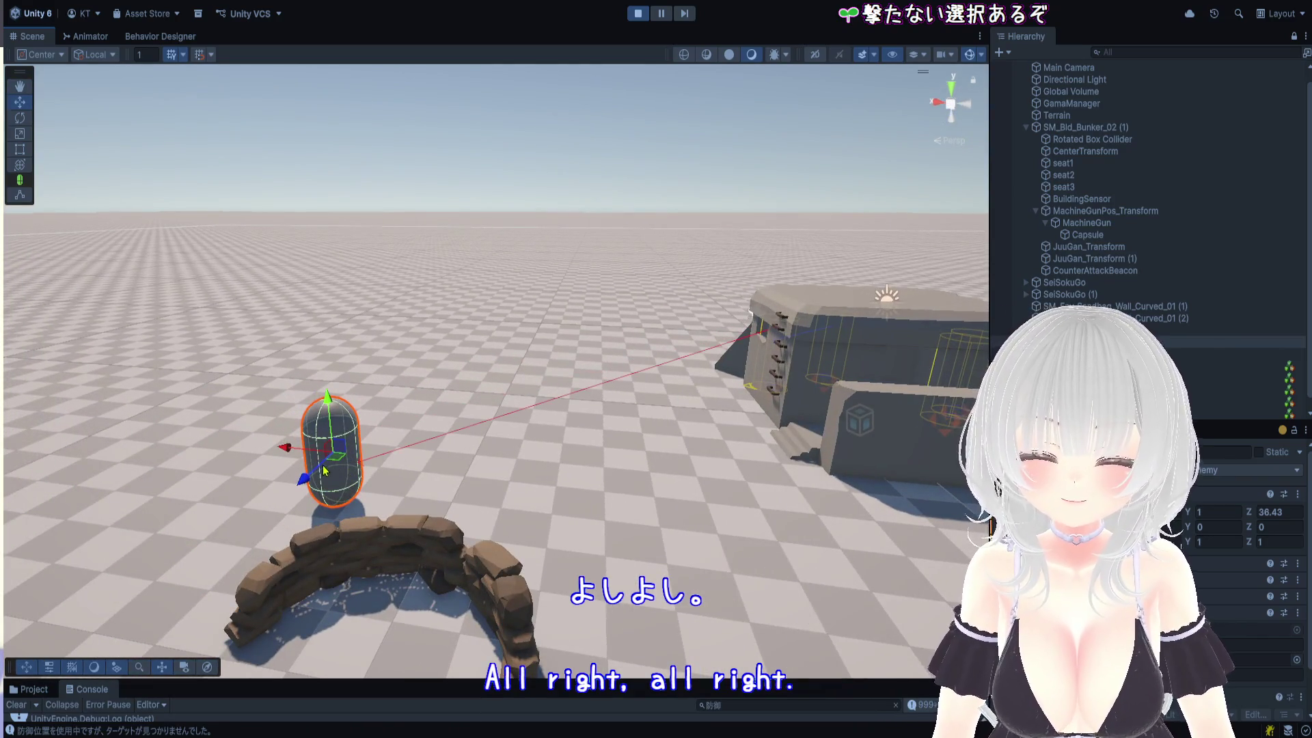
{"action": "mouse_move", "coordinate": [629, 351]}
{"action": "left_mouse_down"}
{"action": "mouse_move", "coordinate": [748, 345]}
{"action": "mouse_move", "coordinate": [747, 409]}
{"action": "mouse_move", "coordinate": [702, 439]}
{"action": "mouse_move", "coordinate": [762, 523]}
{"action": "left_mouse_up"}
{"action": "mouse_move", "coordinate": [675, 550]}
{"action": "left_mouse_down"}
{"action": "mouse_move", "coordinate": [490, 464]}
{"action": "mouse_move", "coordinate": [475, 429]}
{"action": "mouse_move", "coordinate": [451, 492]}
{"action": "mouse_move", "coordinate": [550, 399]}
{"action": "left_mouse_up"}
Select the player capsule and push it along Z into the bunker beside the soldiers
{"action": "left_click", "coordinate": [453, 444]}
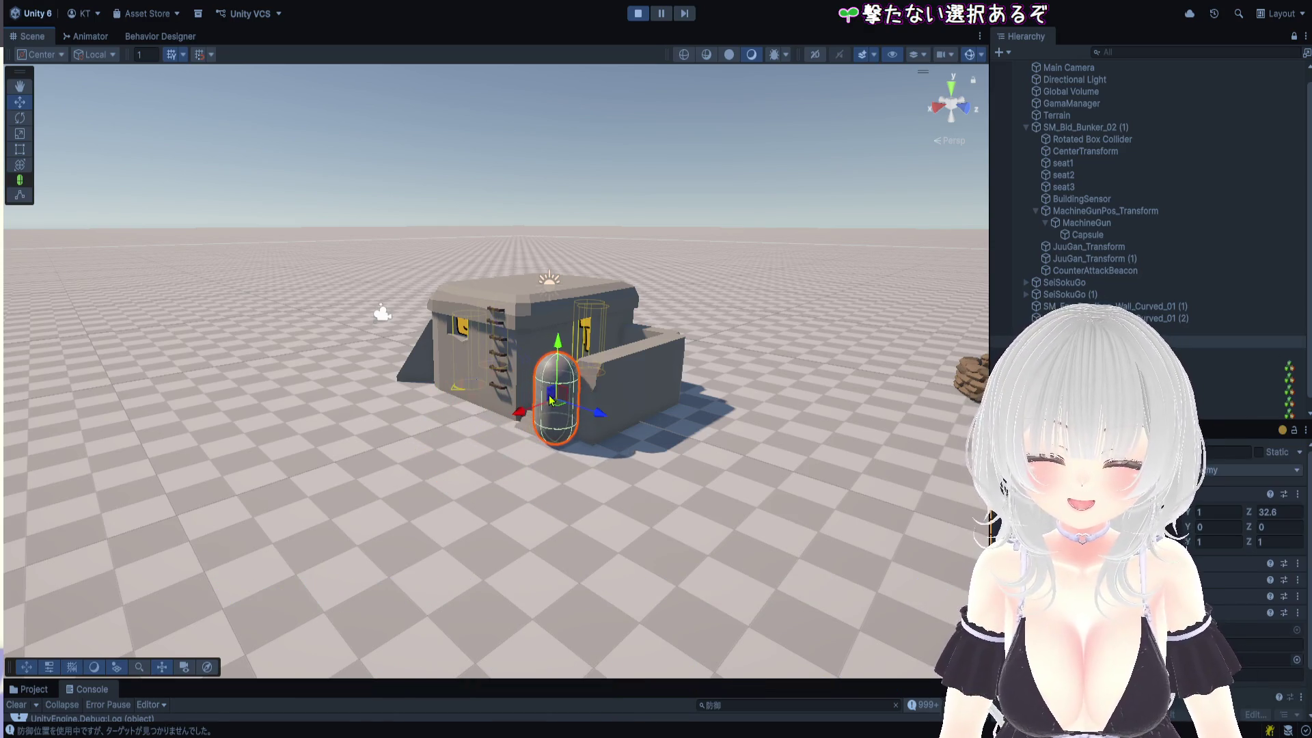
{"action": "scroll", "coordinate": [550, 400], "scroll_direction": "up", "scroll_amount": 5}
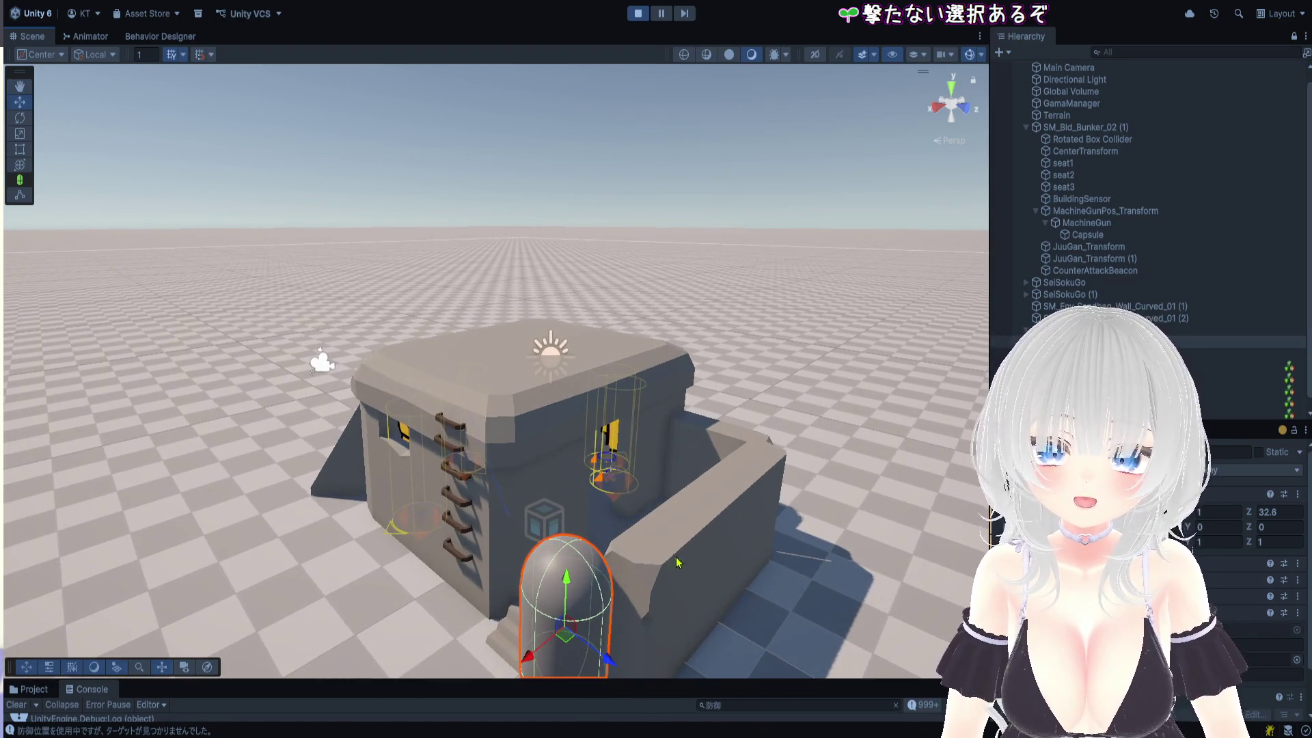
{"action": "mouse_move", "coordinate": [610, 671]}
{"action": "left_mouse_down"}
{"action": "mouse_move", "coordinate": [533, 625]}
{"action": "mouse_move", "coordinate": [683, 516]}
{"action": "mouse_move", "coordinate": [612, 460]}
{"action": "left_mouse_up"}
{"action": "scroll", "coordinate": [612, 460], "scroll_direction": "up", "scroll_amount": 10}
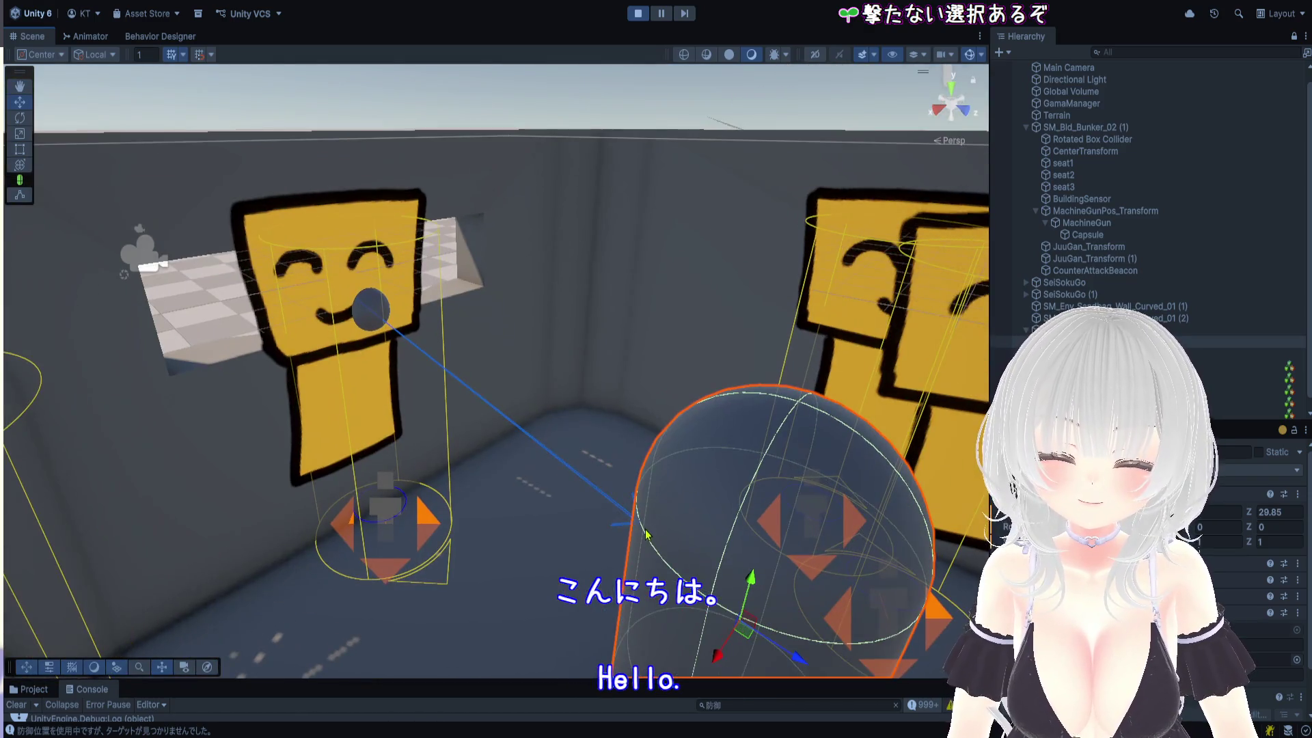
{"action": "mouse_move", "coordinate": [645, 534]}
{"action": "left_mouse_down"}
{"action": "mouse_move", "coordinate": [753, 451]}
{"action": "mouse_move", "coordinate": [784, 387]}
{"action": "mouse_move", "coordinate": [655, 388]}
{"action": "mouse_move", "coordinate": [652, 410]}
{"action": "left_mouse_up"}
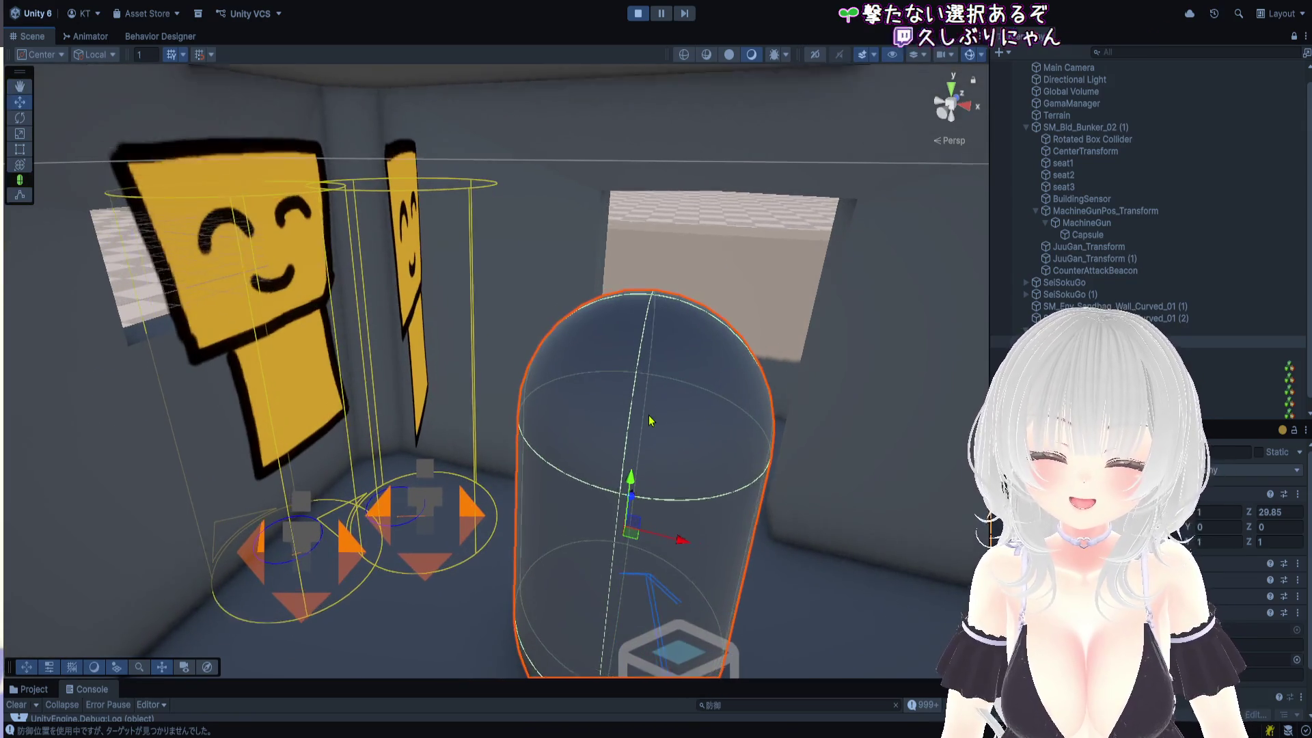
Zoom and tilt the view down to check the seats and capsule, then stop Play mode
{"action": "scroll", "coordinate": [649, 478], "scroll_direction": "up", "scroll_amount": 3}
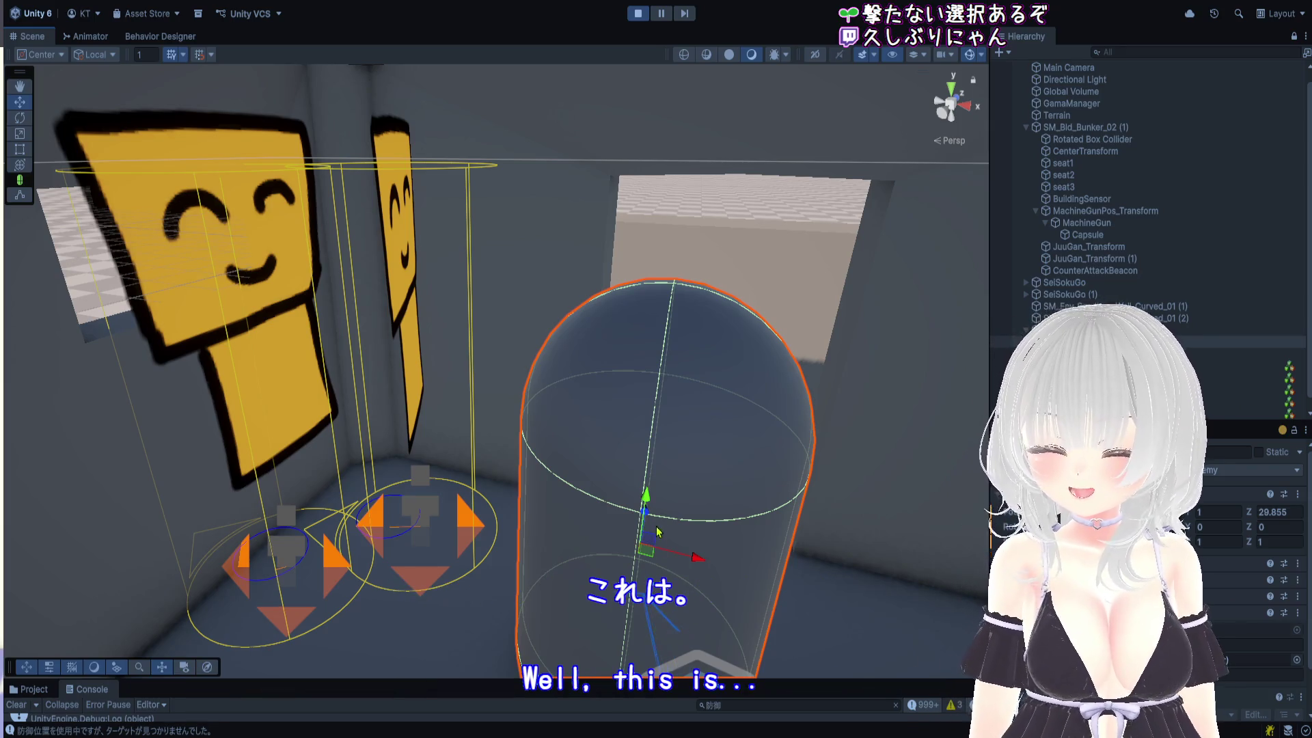
{"action": "left_click", "coordinate": [645, 433]}
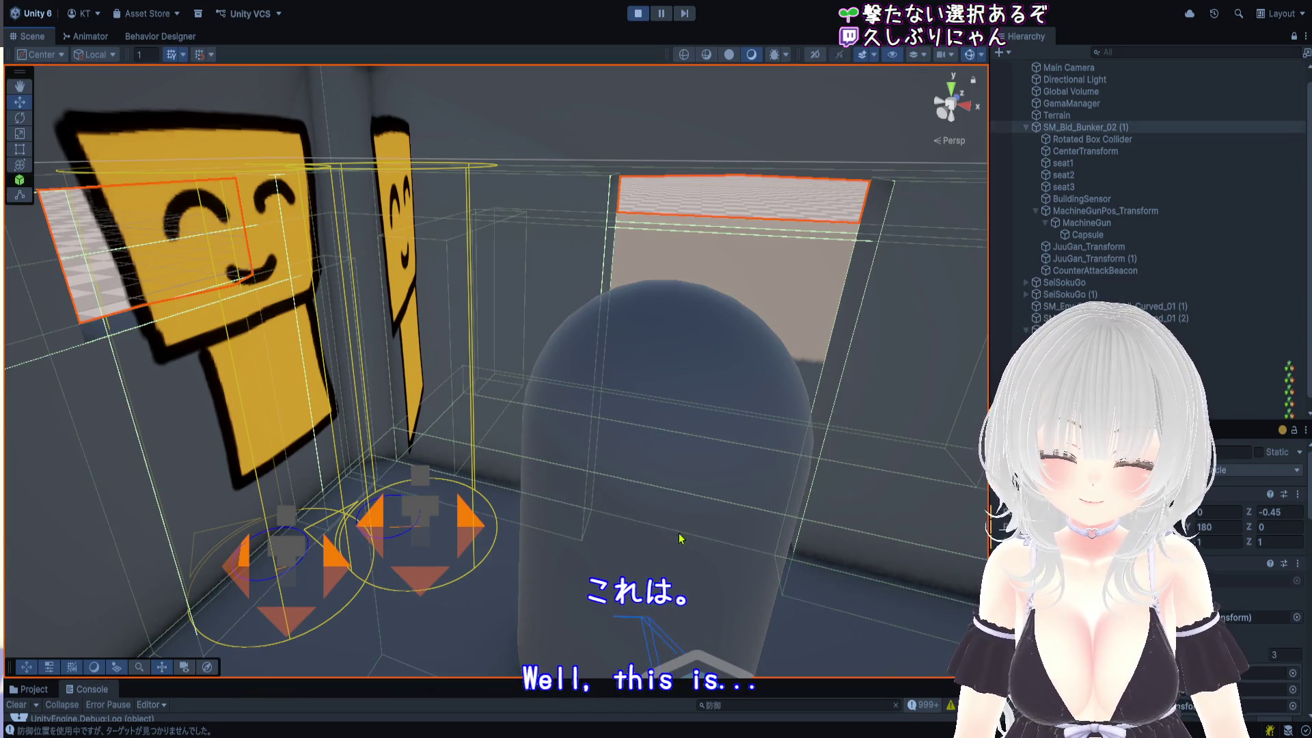
{"action": "left_click_drag", "start_coordinate": [697, 517], "coordinate": [769, 567]}
{"action": "mouse_move", "coordinate": [697, 547]}
{"action": "left_mouse_down"}
{"action": "mouse_move", "coordinate": [563, 392]}
{"action": "mouse_move", "coordinate": [642, 441]}
{"action": "mouse_move", "coordinate": [585, 445]}
{"action": "mouse_move", "coordinate": [653, 424]}
{"action": "mouse_move", "coordinate": [687, 430]}
{"action": "left_mouse_up"}
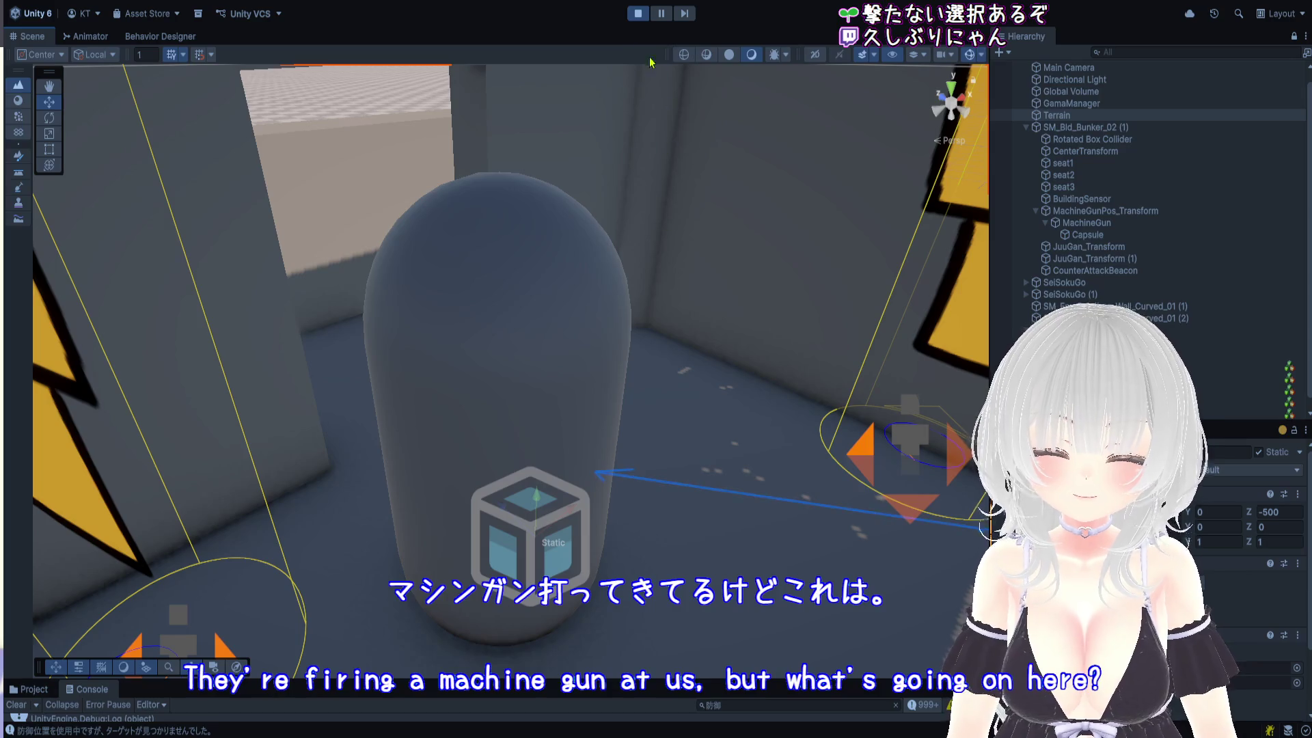
{"action": "left_click", "coordinate": [637, 13]}
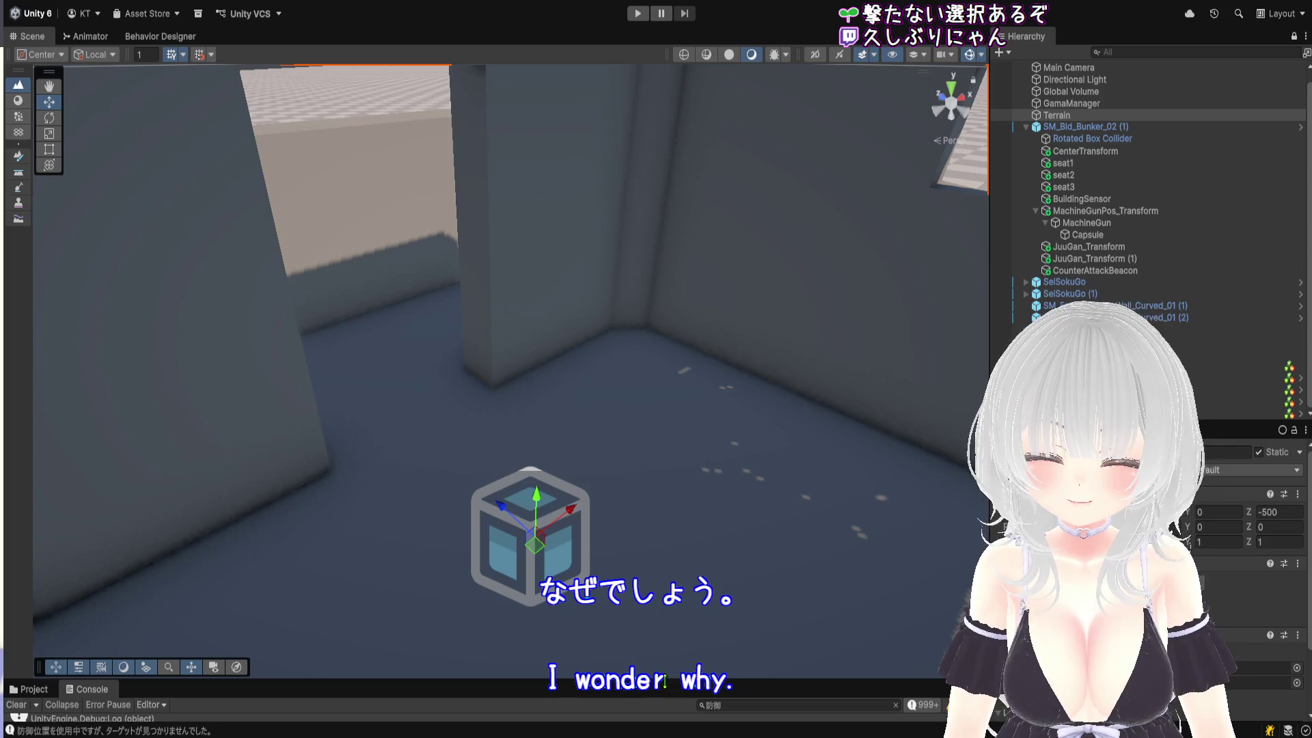
Expand the Console and show the stack trace of the newest 18:21:22 'no target found' log
{"action": "left_click_drag", "start_coordinate": [667, 681], "coordinate": [667, 140]}
{"action": "scroll", "coordinate": [287, 471], "scroll_direction": "down", "scroll_amount": 5}
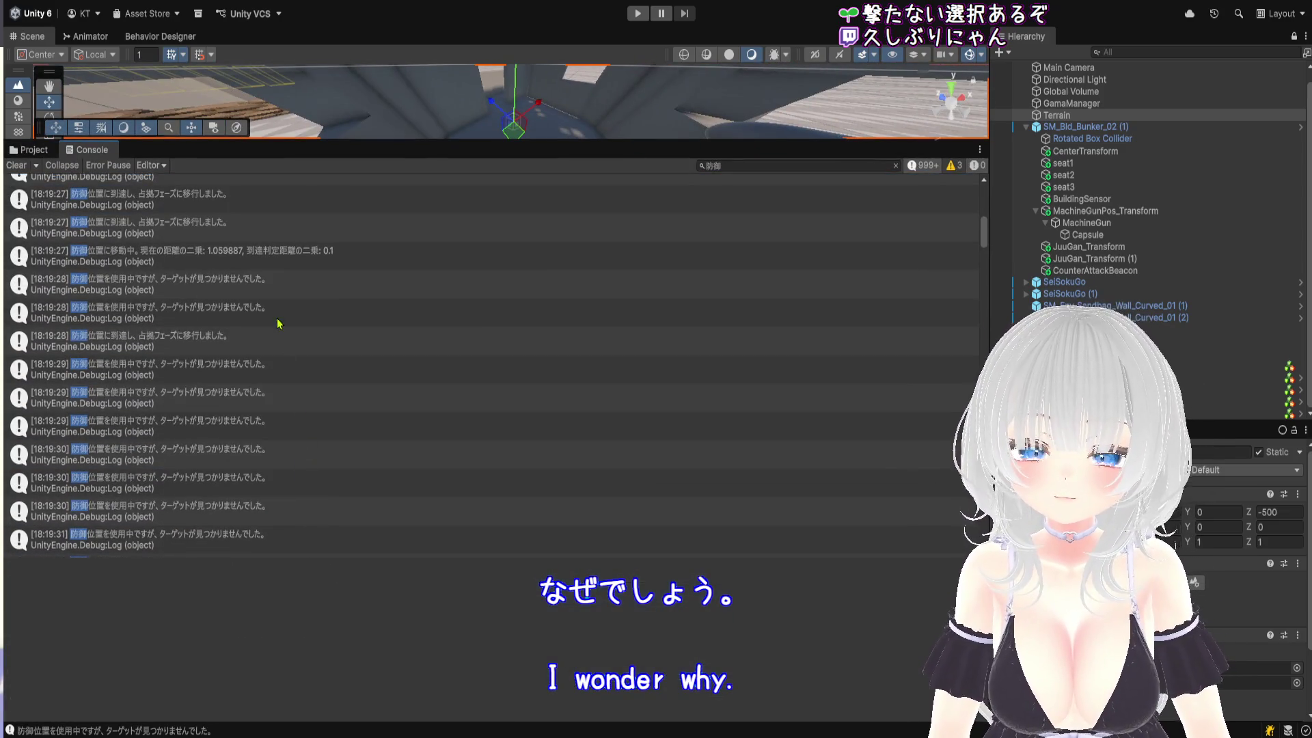
{"action": "left_click_drag", "start_coordinate": [285, 266], "coordinate": [285, 354]}
{"action": "scroll", "coordinate": [287, 358], "scroll_direction": "down", "scroll_amount": 10}
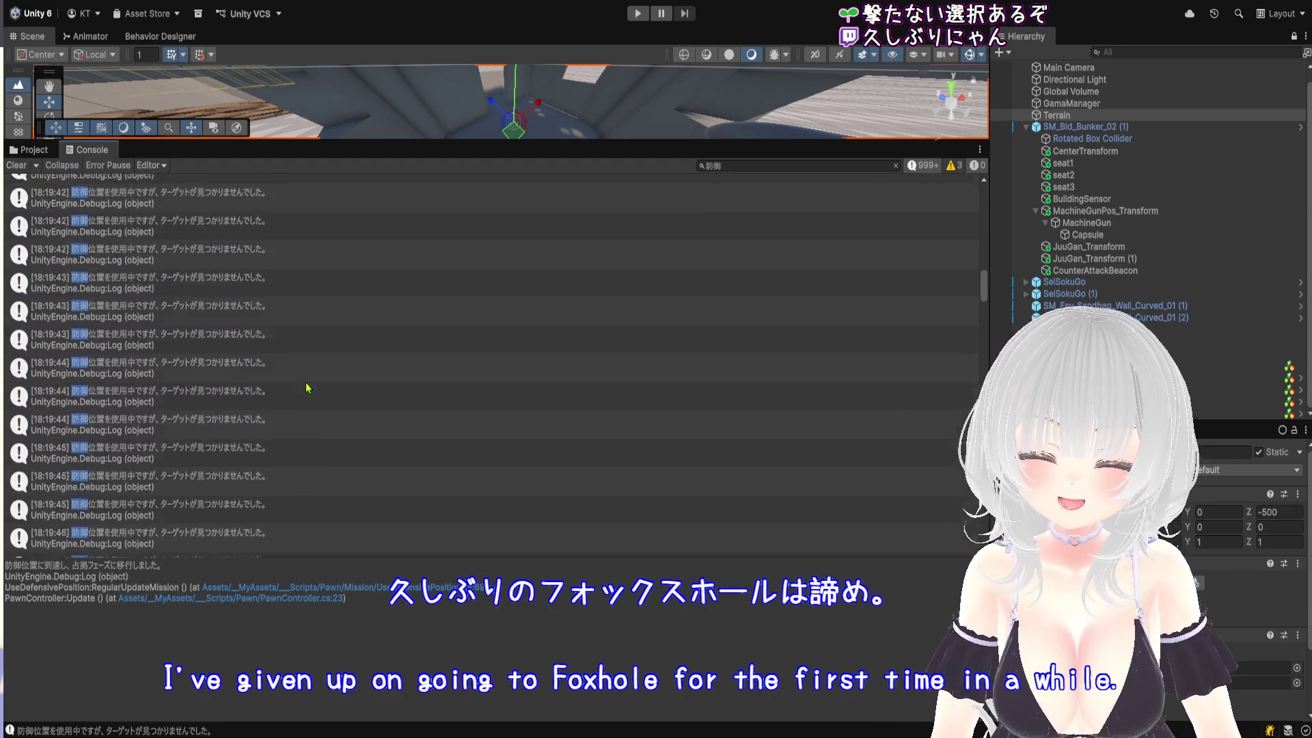
{"action": "left_click_drag", "start_coordinate": [987, 316], "coordinate": [987, 325]}
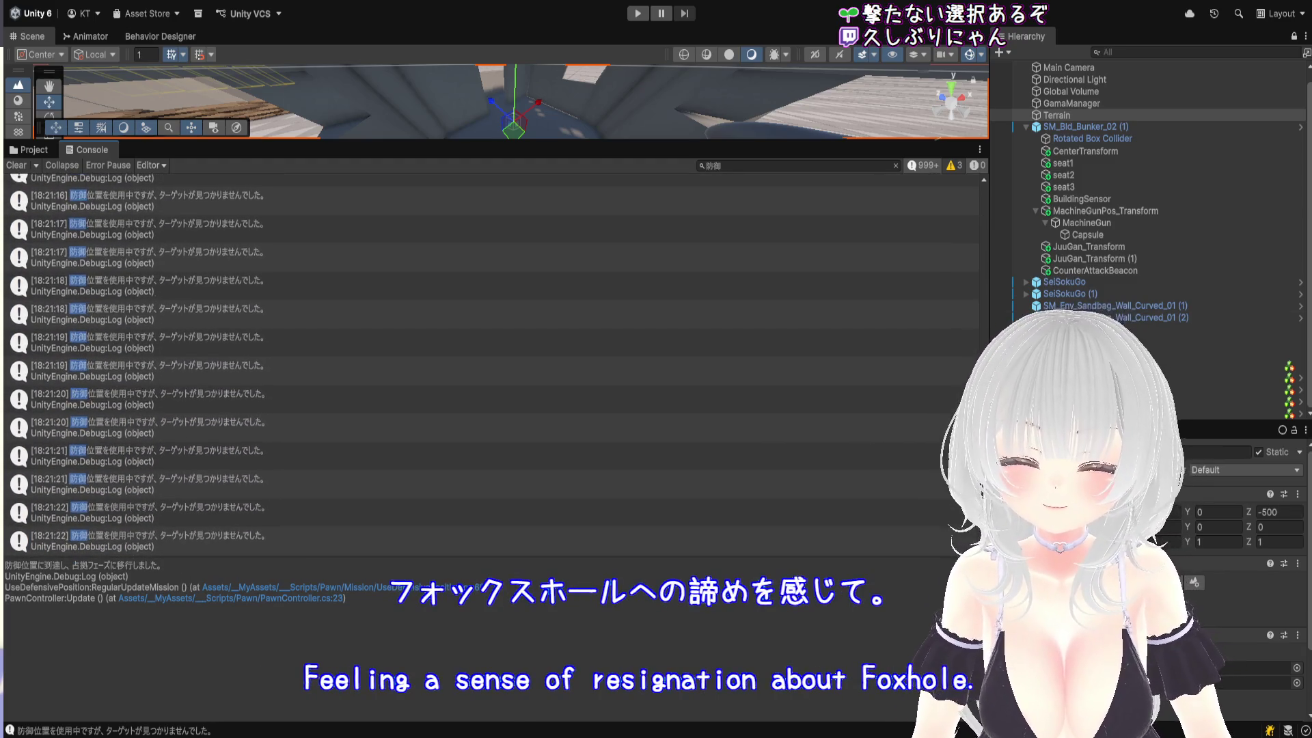
{"action": "left_click", "coordinate": [428, 544]}
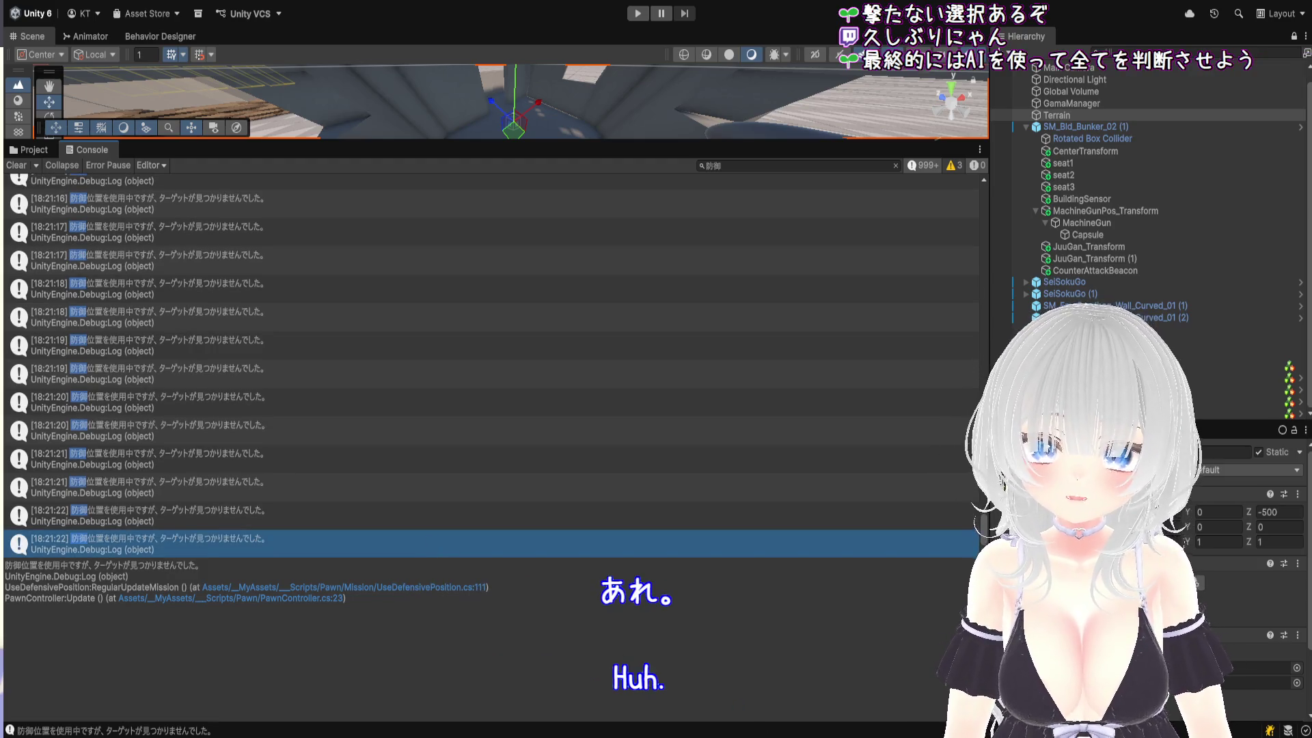